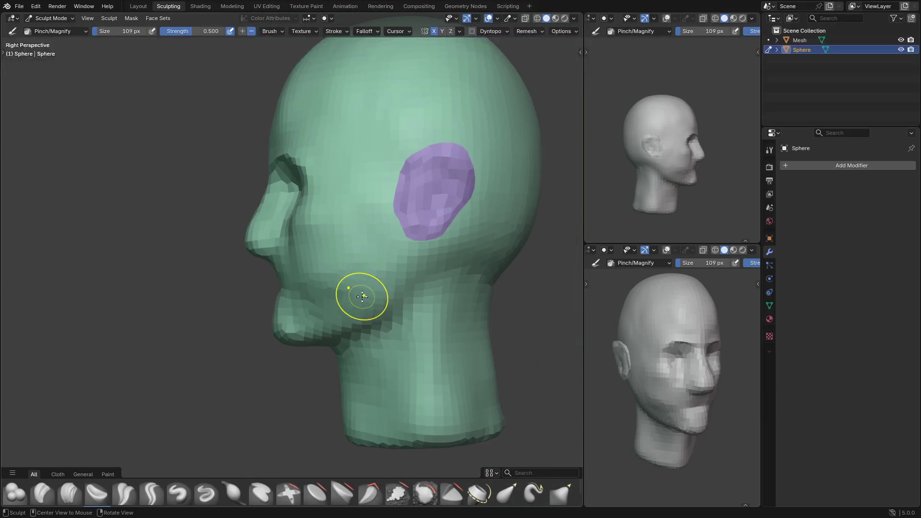
Frame the head, switch to Object Mode with the Measure tool, and discard the old ruler
key("t")
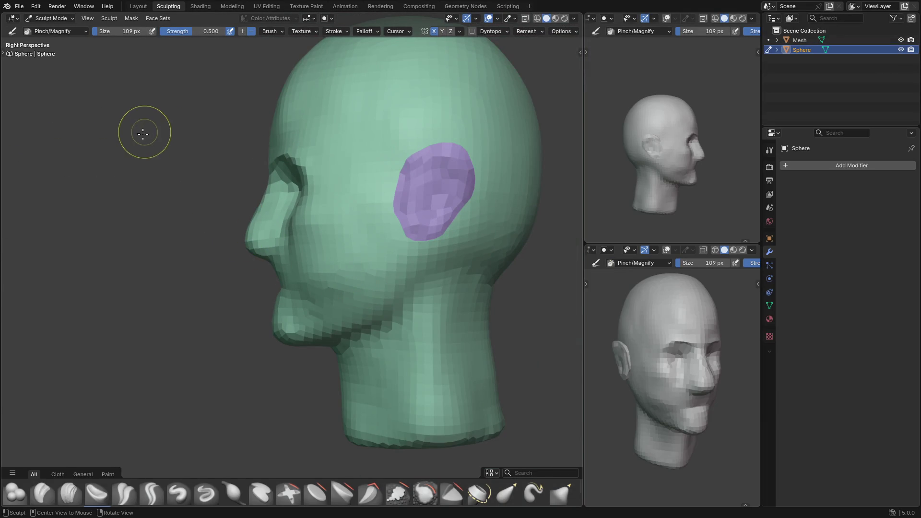
key("ctrl+Tab")
key("n")
key("n")
key("t")
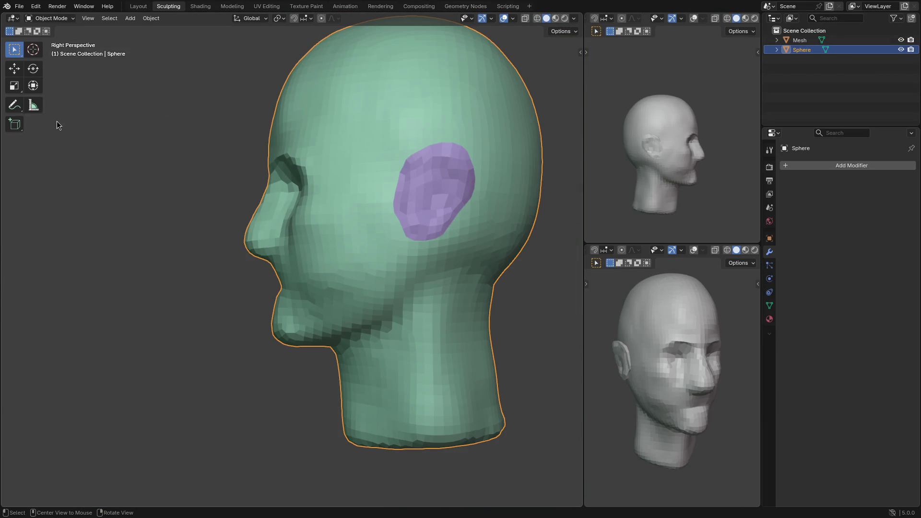
left_click(33, 104)
scroll(257, 158, "down", 2)
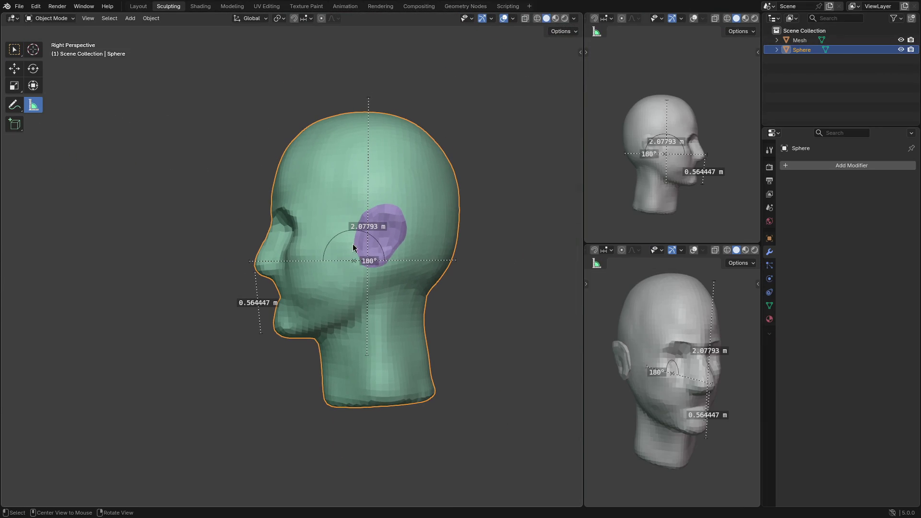
left_click_drag(355, 257, 354, 257)
key("Escape")
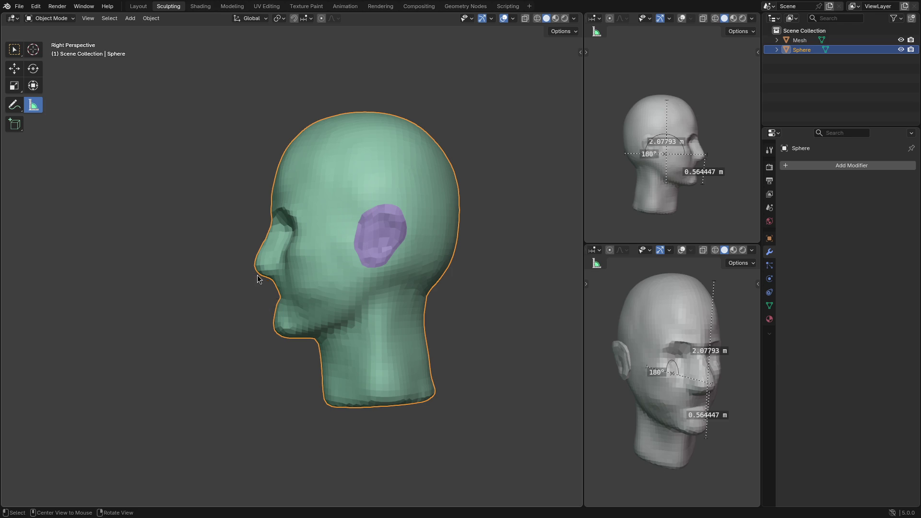
Measure nose tip to chin (about 0.574 m) and trace that line with an annotation
left_click_drag(252, 267, 252, 328)
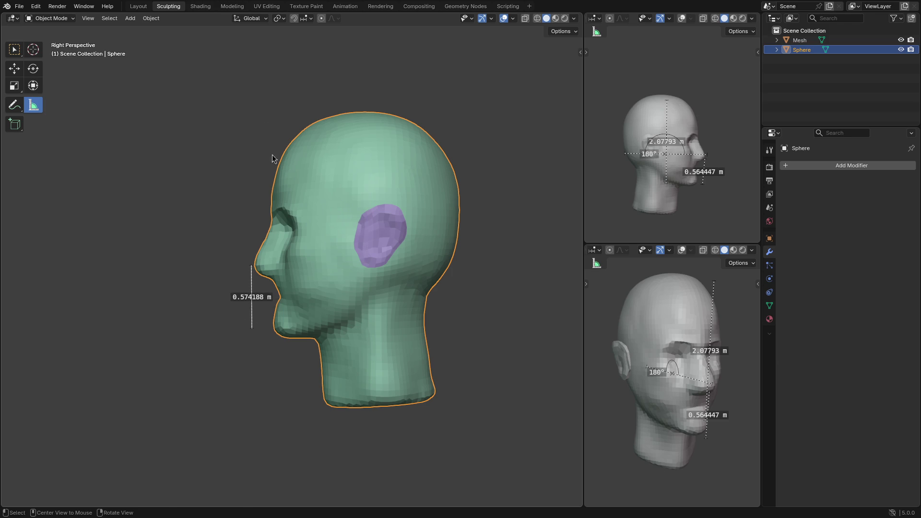
left_click(13, 108)
left_click_drag(254, 264, 251, 324)
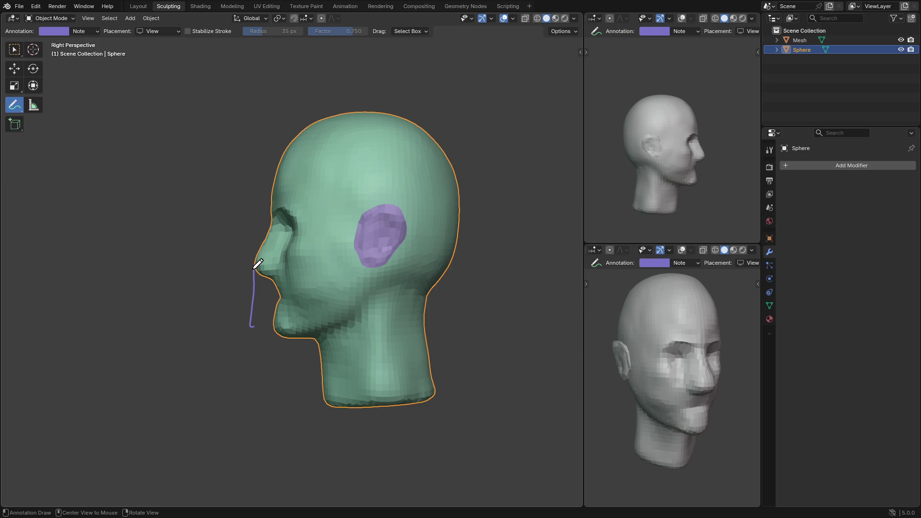
left_click_drag(255, 267, 254, 121)
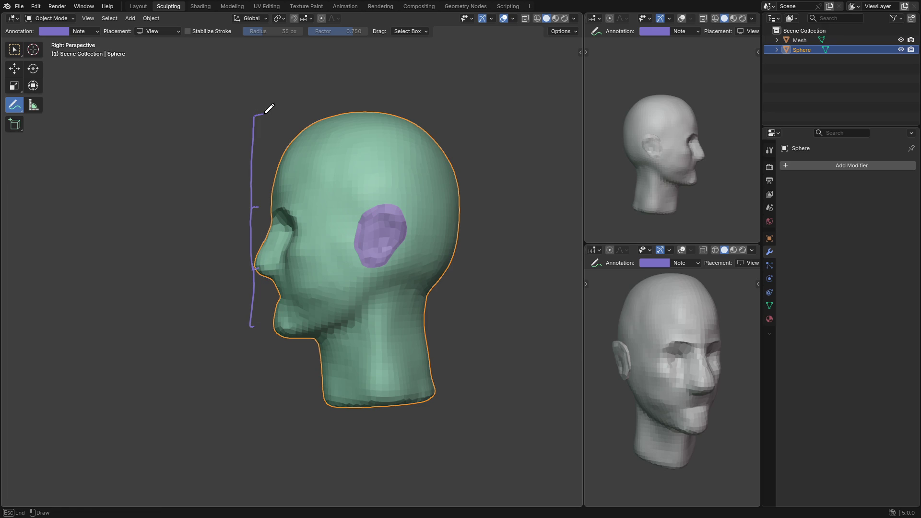
left_click(32, 105)
mouse_move(256, 118)
left_mouse_down()
mouse_move(250, 219)
mouse_move(252, 208)
left_mouse_up()
left_click_drag(254, 118, 229, 255)
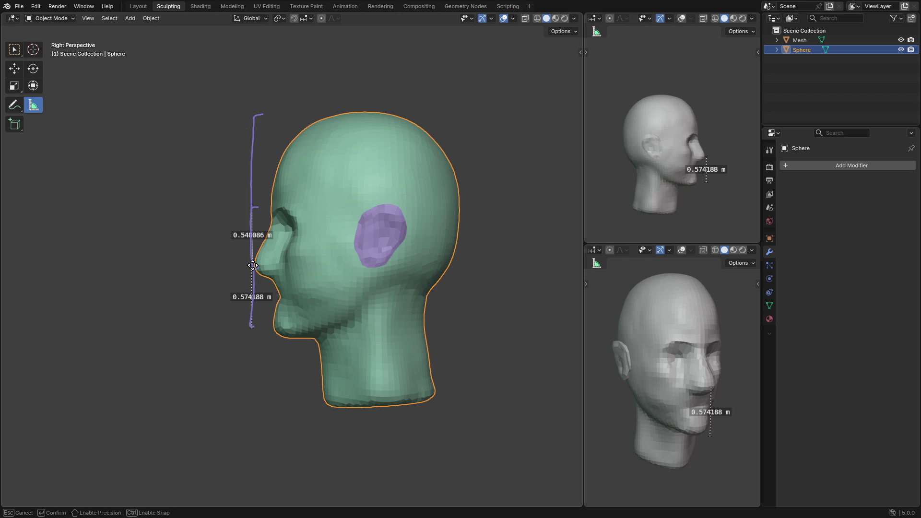
left_click_drag(253, 266, 253, 267)
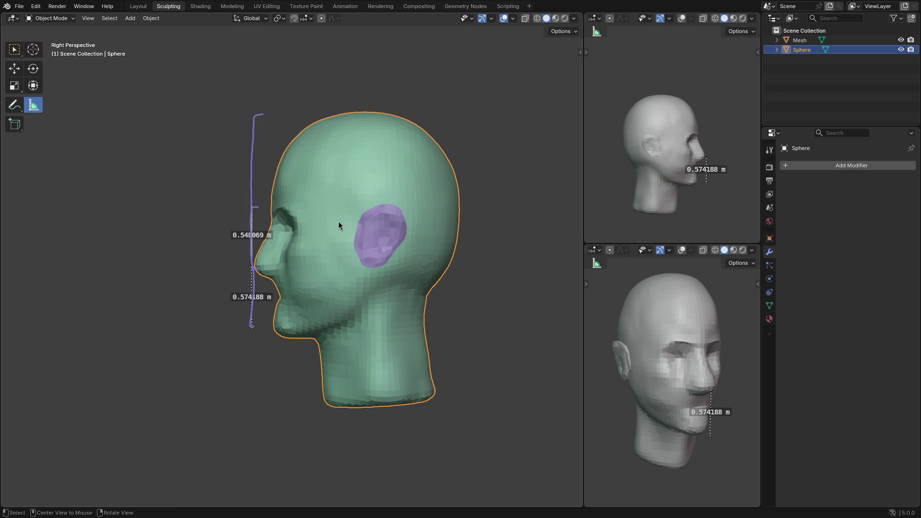
mouse_move(175, 156)
middle_mouse_down()
mouse_move(287, 150)
mouse_move(72, 142)
middle_mouse_up()
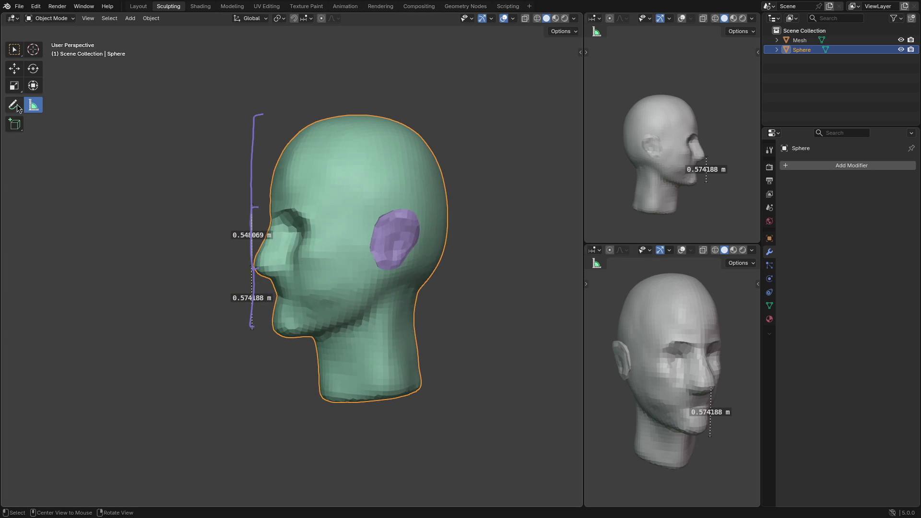
key("ctrl+Tab")
left_click(225, 234)
key("ctrl+Tab")
left_click(168, 189)
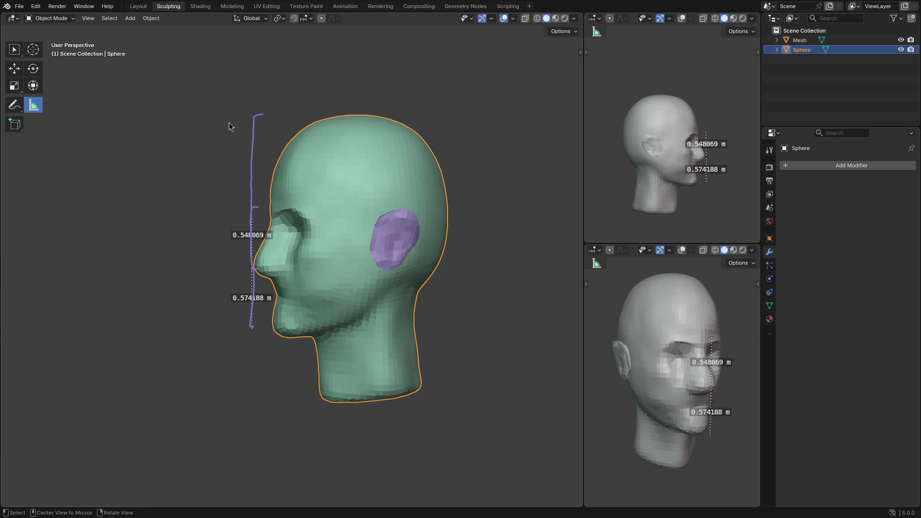
left_click(15, 105)
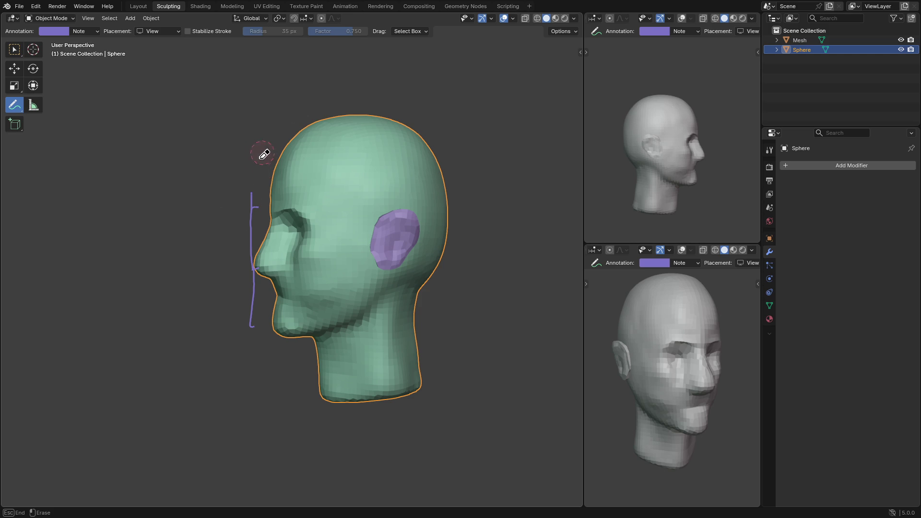
right_click_drag(263, 318, 216, 266)
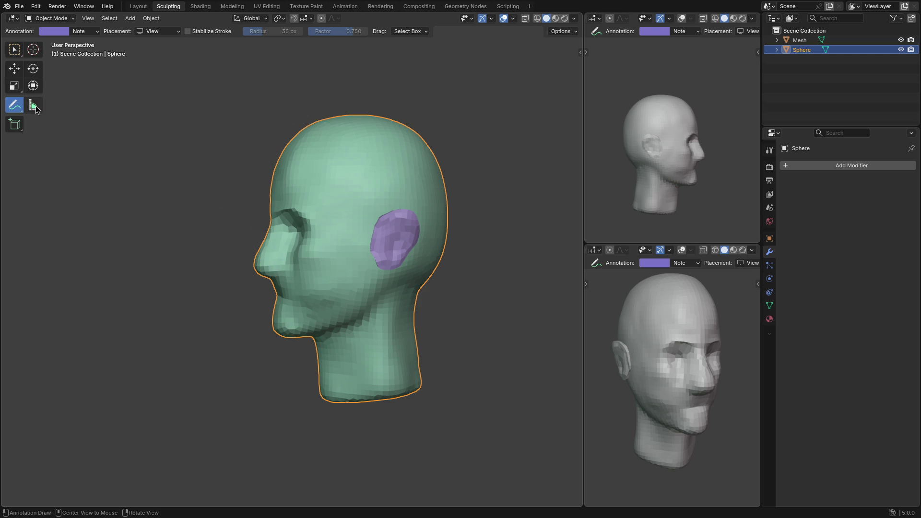
Back in Sculpt Mode from the front view, mask the forehead and scalp with the Mask brush
key("ctrl+Tab")
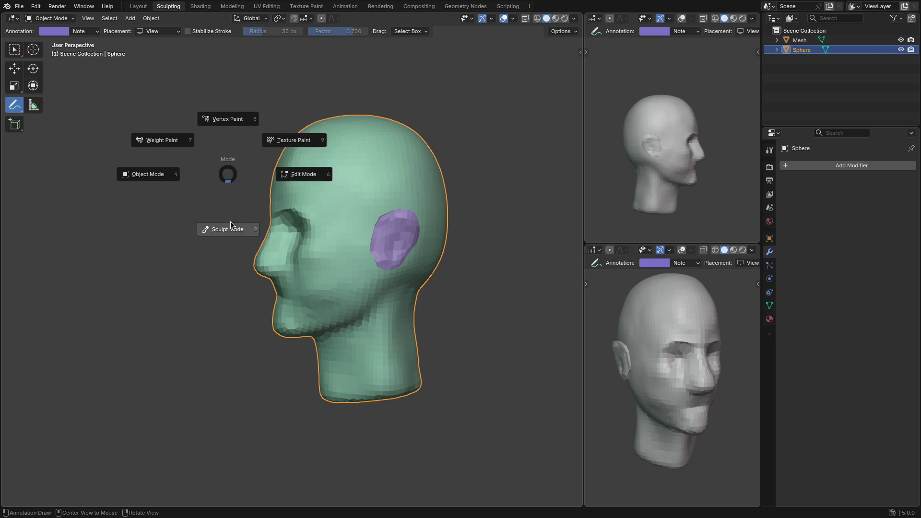
left_click(282, 189)
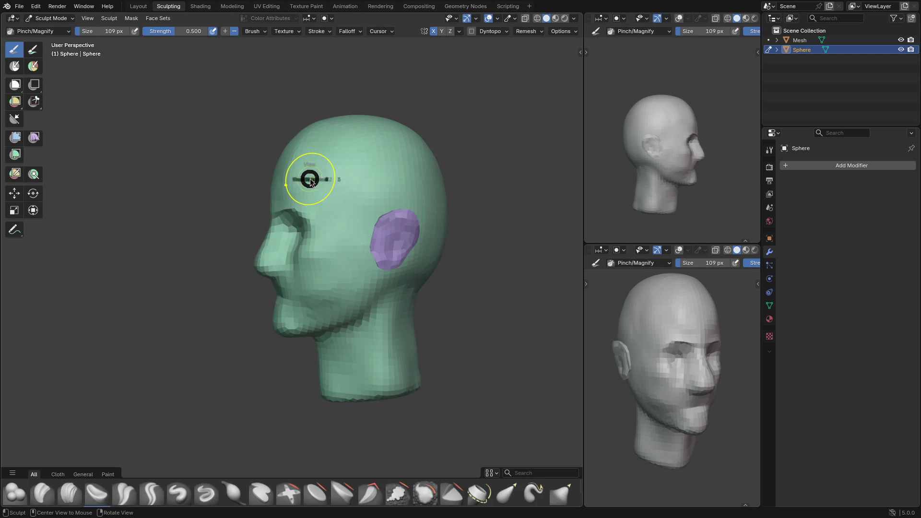
key("grave")
left_click(255, 139)
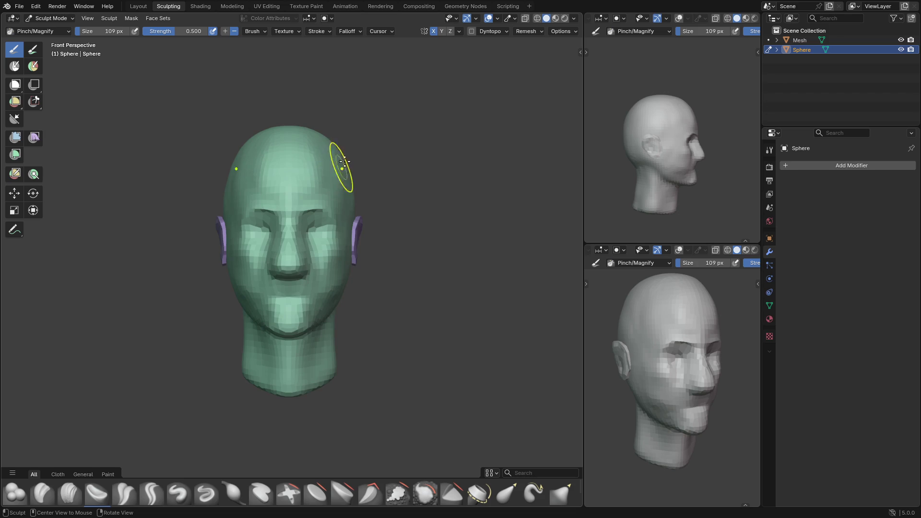
key("m")
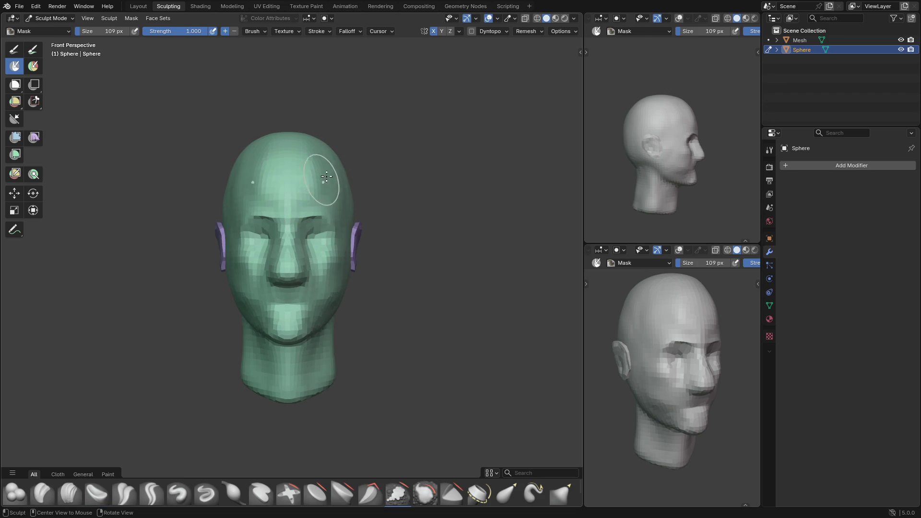
middle_click_drag(322, 179, 283, 188)
left_click_drag(266, 172, 390, 157)
mouse_move(306, 200)
left_mouse_down()
mouse_move(384, 163)
mouse_move(403, 139)
mouse_move(298, 129)
mouse_move(375, 138)
left_mouse_up()
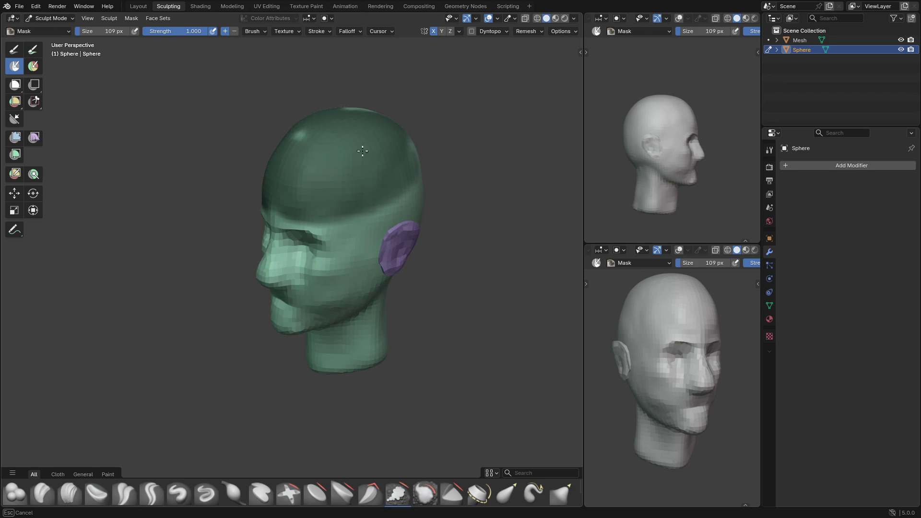
middle_click_drag(300, 151, 341, 137)
Enlarge the mask brush to 198 px and extend the mask down to just above the ears
key("f")
left_click(376, 154)
mouse_move(376, 154)
left_mouse_down()
mouse_move(422, 183)
mouse_move(360, 175)
left_mouse_up()
mouse_move(288, 154)
middle_mouse_down()
mouse_move(366, 189)
mouse_move(436, 154)
mouse_move(337, 125)
mouse_move(372, 140)
middle_mouse_up()
mouse_move(372, 140)
left_mouse_down()
mouse_move(379, 200)
mouse_move(274, 188)
mouse_move(454, 193)
mouse_move(321, 206)
mouse_move(452, 216)
left_mouse_up()
mouse_move(452, 216)
middle_mouse_down()
mouse_move(426, 206)
mouse_move(425, 191)
mouse_move(381, 195)
mouse_move(469, 221)
mouse_move(405, 206)
mouse_move(377, 168)
mouse_move(370, 210)
mouse_move(422, 206)
middle_mouse_up()
Invert the mask and stretch the cranium from the right view with Elastic Grab at 597 px
key("a")
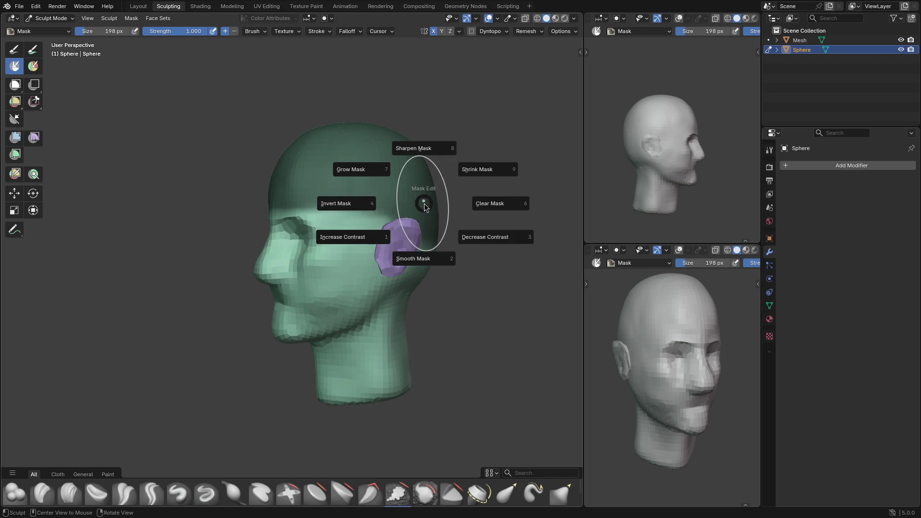
left_click(341, 204)
key("KP_3")
key("g")
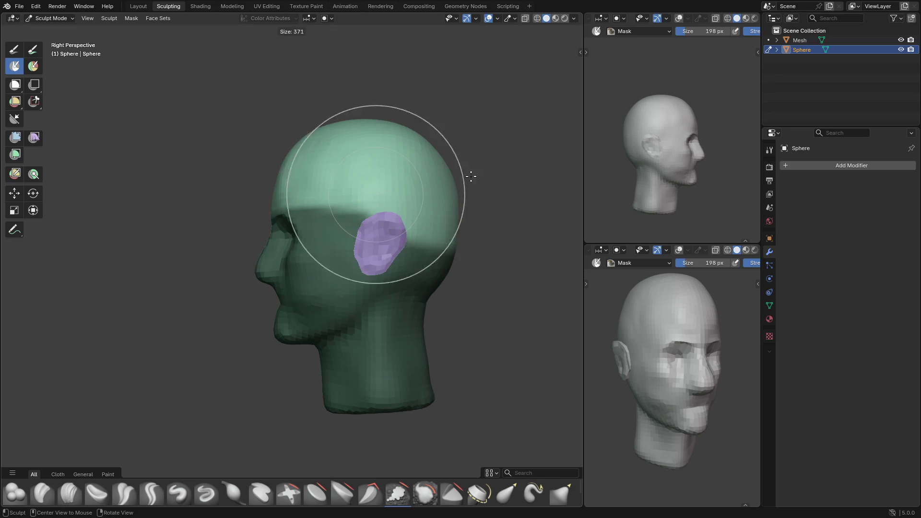
key("f")
left_click(447, 115)
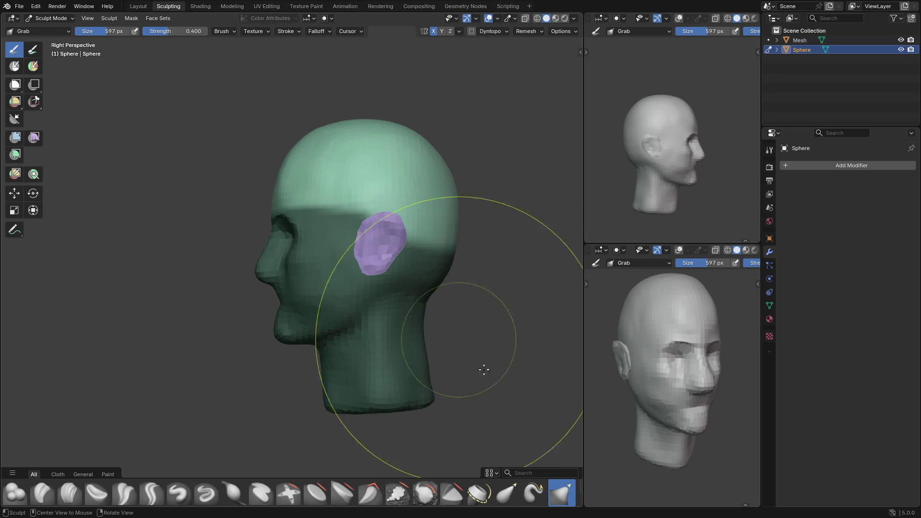
left_click(507, 493)
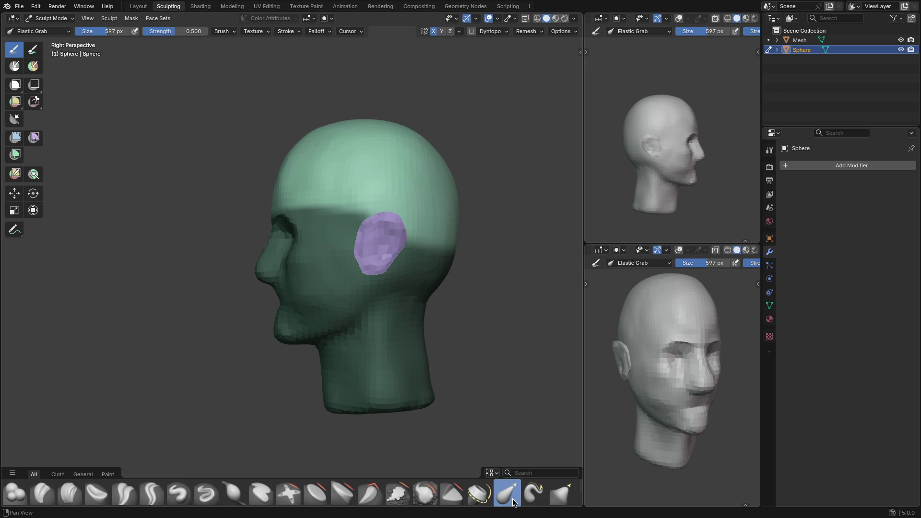
left_click_drag(326, 116, 322, 130)
Keep stretching the cranium's front, back and right side with Elastic Grab at 485 and 299 px
key("f")
left_click(254, 151)
left_click_drag(254, 151, 282, 174)
left_click_drag(448, 145, 432, 158)
key("f")
left_click(336, 149)
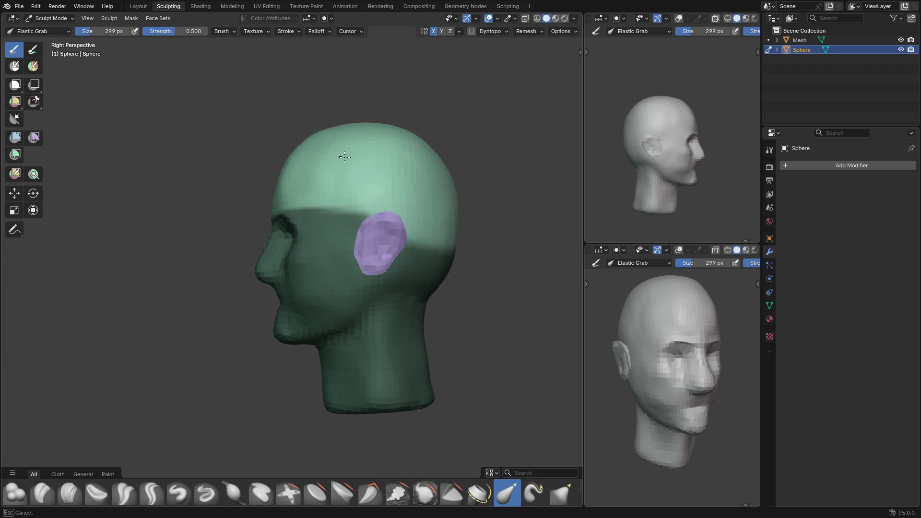
middle_click_drag(345, 152, 438, 171)
key("grave")
left_click(378, 150)
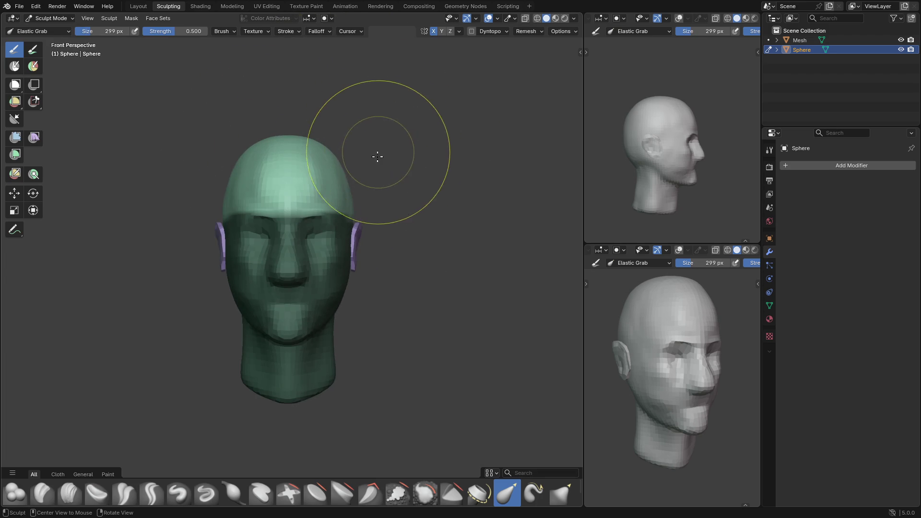
mouse_move(376, 200)
left_mouse_down()
mouse_move(359, 204)
mouse_move(350, 195)
left_mouse_up()
Undo the last stretch, clear the mask, and set the brush to 146 px
key("ctrl+z")
key("a")
left_click(462, 201)
middle_click_drag(463, 201, 377, 199)
key("f")
left_click(305, 201)
mouse_move(457, 222)
middle_mouse_down()
mouse_move(398, 234)
mouse_move(401, 251)
mouse_move(376, 269)
mouse_move(331, 264)
middle_mouse_up()
mouse_move(246, 240)
middle_mouse_down()
mouse_move(294, 294)
mouse_move(448, 281)
mouse_move(460, 237)
mouse_move(346, 261)
mouse_move(346, 287)
mouse_move(310, 319)
mouse_move(335, 318)
mouse_move(310, 323)
mouse_move(337, 319)
mouse_move(307, 307)
mouse_move(284, 345)
mouse_move(309, 348)
middle_mouse_up()
mouse_move(382, 347)
middle_mouse_down()
mouse_move(312, 308)
mouse_move(302, 352)
middle_mouse_up()
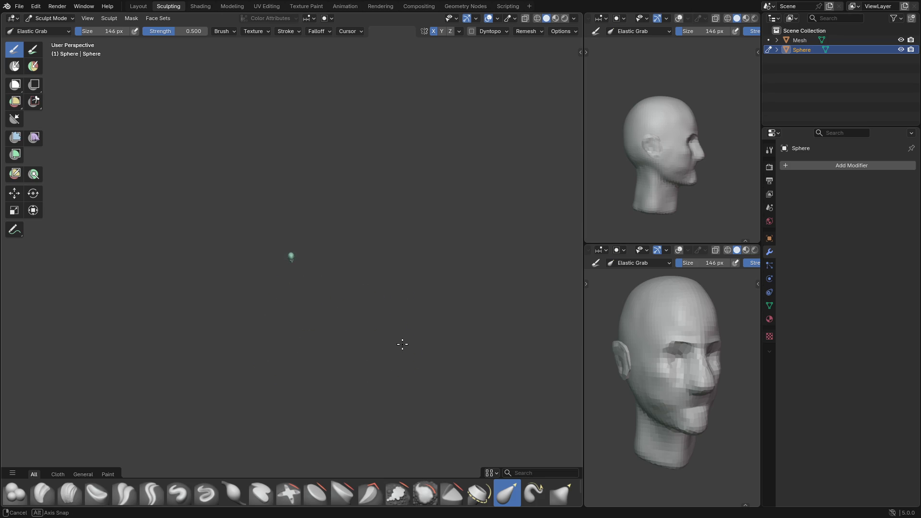
Orbit and zoom to frame the head from the front, and save as 01.blend
mouse_move(429, 292)
middle_mouse_down()
mouse_move(388, 314)
mouse_move(396, 307)
mouse_move(368, 286)
mouse_move(281, 284)
middle_mouse_up()
scroll(405, 300, "up", 5)
scroll(392, 284, "up", 5)
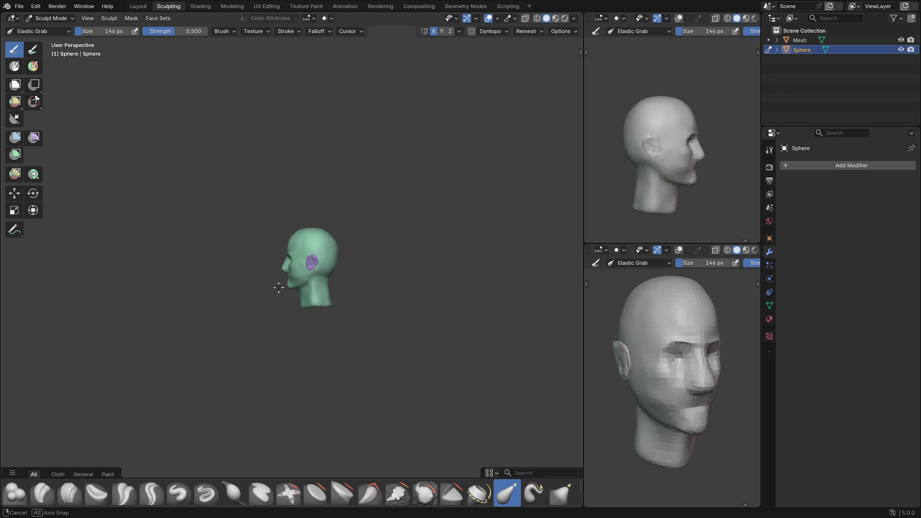
mouse_move(284, 296)
middle_mouse_down()
mouse_move(331, 333)
mouse_move(360, 346)
mouse_move(391, 343)
mouse_move(307, 336)
mouse_move(335, 327)
mouse_move(354, 292)
mouse_move(206, 282)
mouse_move(268, 283)
middle_mouse_up()
scroll(364, 297, "up", 3)
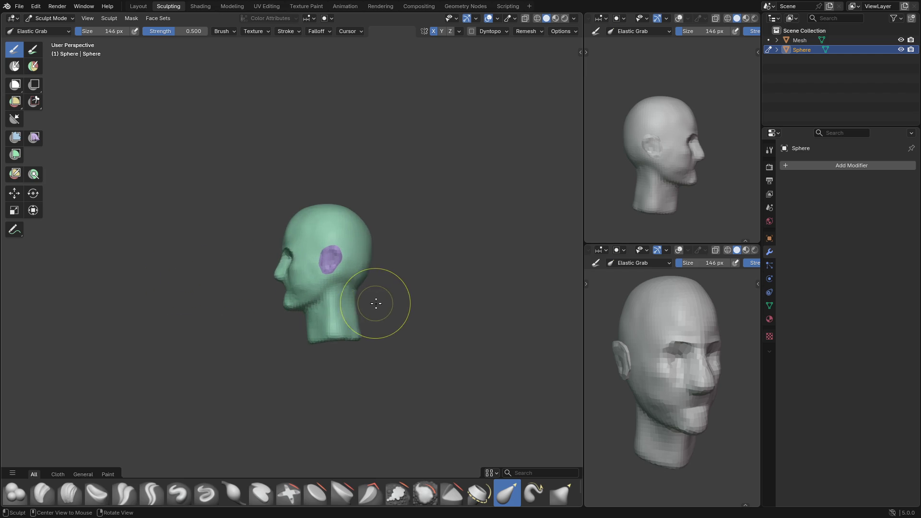
key("ctrl+s")
scroll(391, 302, "up", 4)
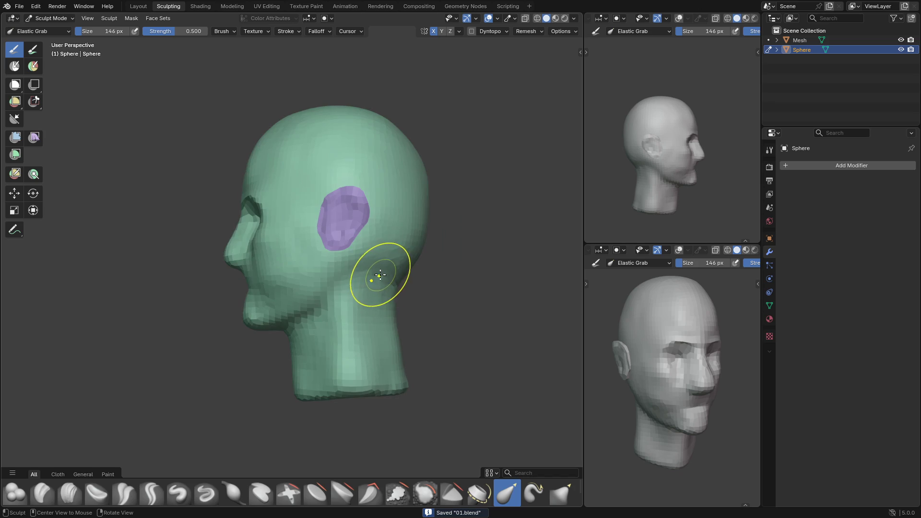
Select the Crease Polish brush and raise its strength from 0.200 to 0.448
key("w")
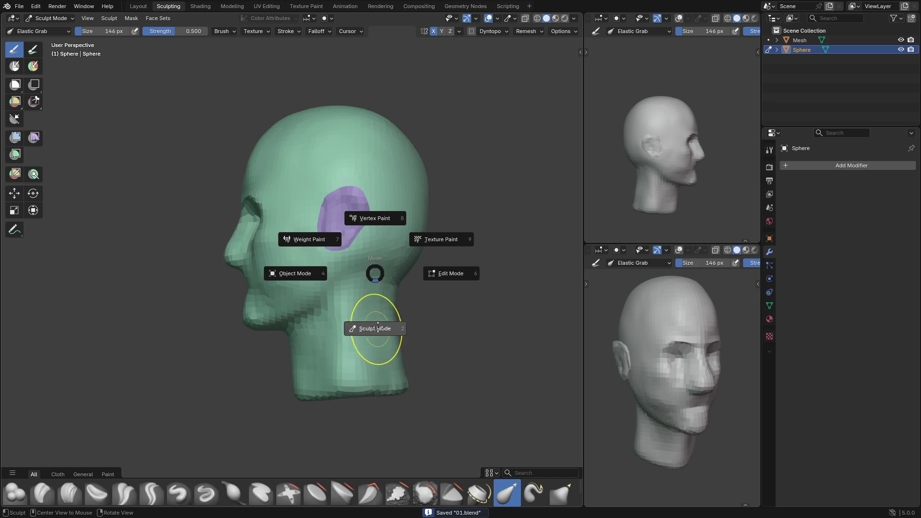
left_click(370, 324)
key("shift+c")
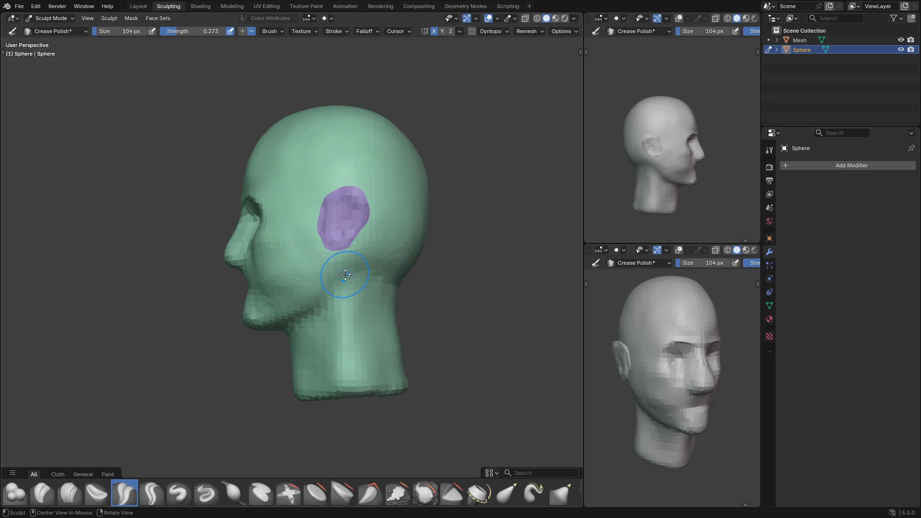
scroll(387, 271, "up", 2)
middle_click_drag(387, 270, 366, 269, "shift")
key("shift+f")
left_click(353, 279)
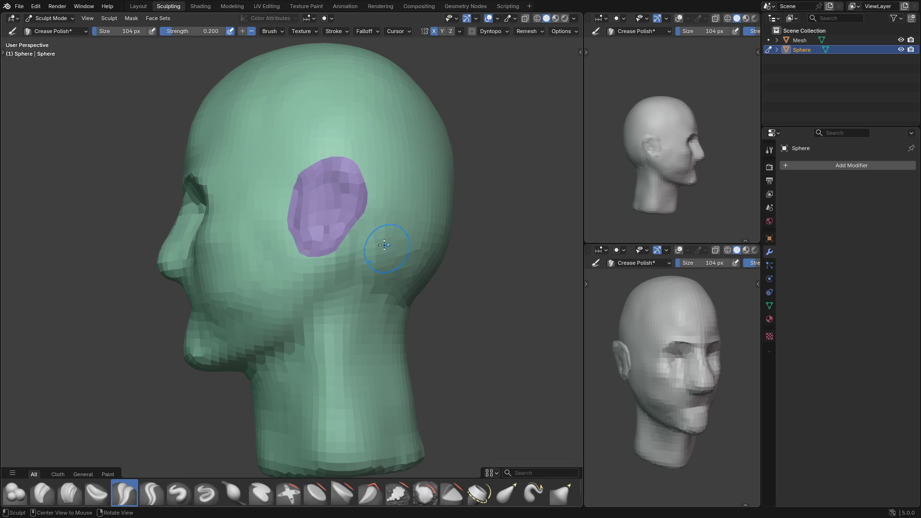
key("shift+f")
left_click(366, 255)
From the right-side view, switch to the Grab brush and set its size to 163 px
mouse_move(363, 283)
middle_mouse_down()
mouse_move(383, 287)
mouse_move(329, 296)
middle_mouse_up()
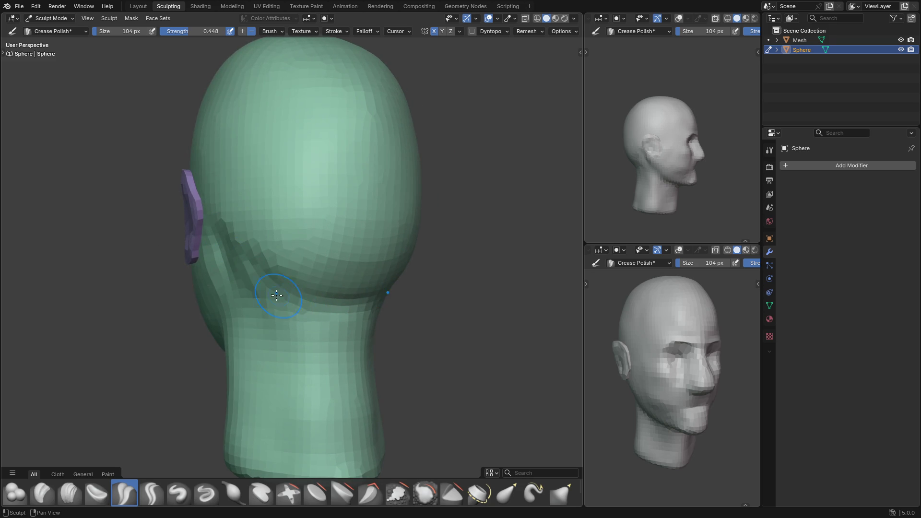
middle_click_drag(230, 247, 361, 242)
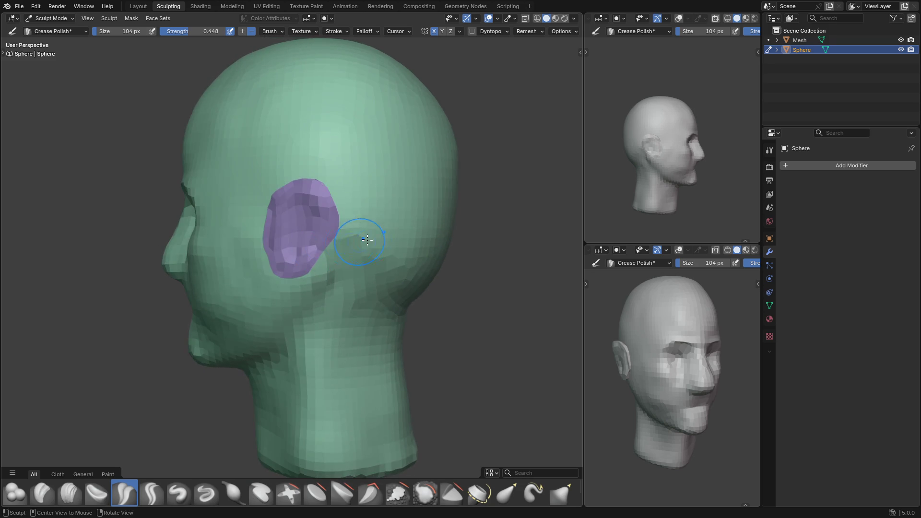
key("grave")
left_click(444, 246)
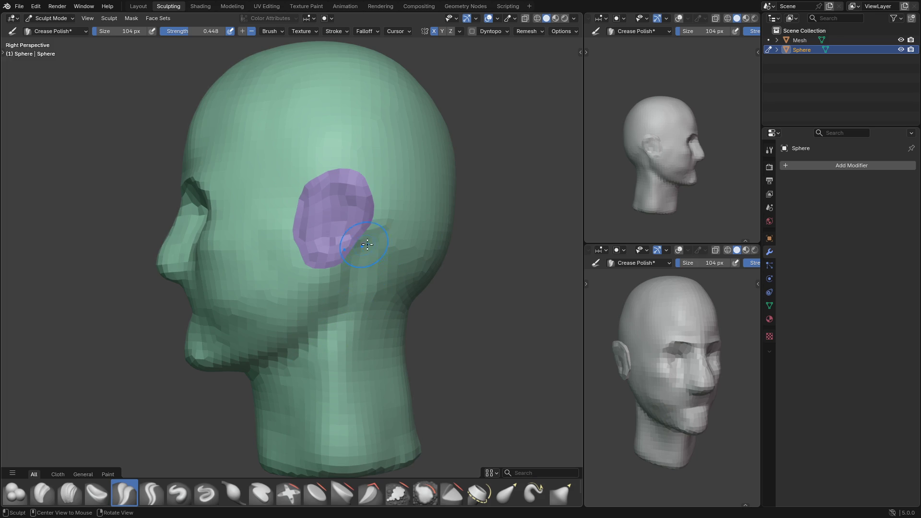
key("g")
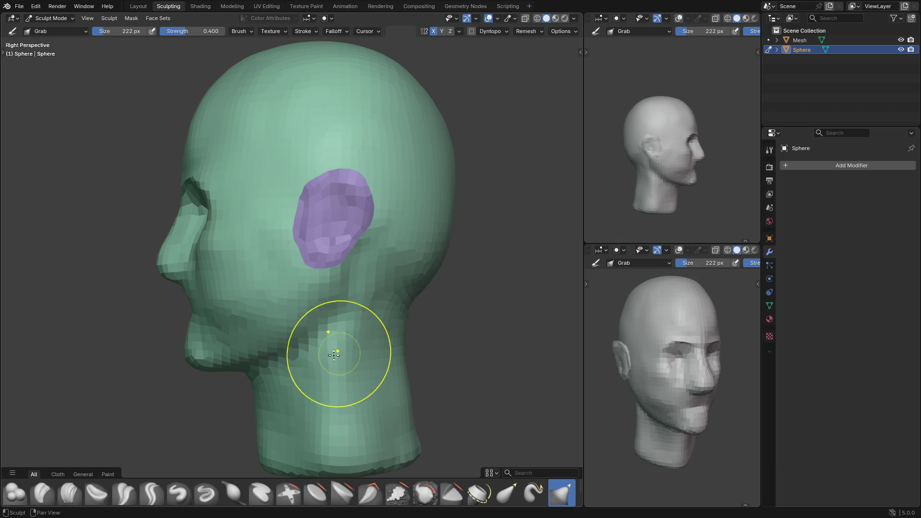
mouse_move(273, 391)
middle_mouse_down()
mouse_move(356, 386)
mouse_move(402, 304)
mouse_move(408, 274)
mouse_move(397, 281)
mouse_move(361, 240)
mouse_move(405, 235)
mouse_move(381, 263)
middle_mouse_up()
middle_click_drag(384, 291, 353, 221)
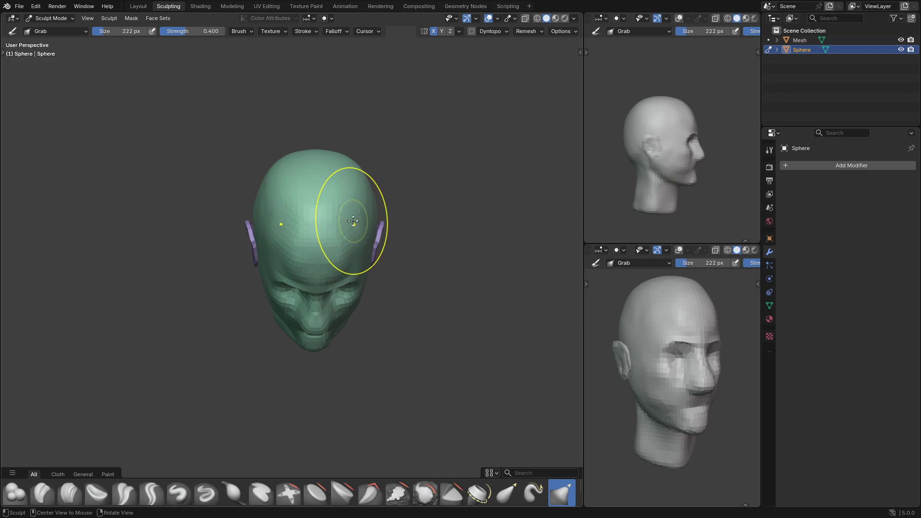
key("f")
left_click(343, 225)
Reshape the back of the neck and skull with Grab, resizing the brush from 131 to 110 px
mouse_move(350, 226)
middle_mouse_down()
mouse_move(319, 298)
mouse_move(331, 299)
mouse_move(326, 313)
mouse_move(319, 310)
mouse_move(349, 319)
mouse_move(370, 265)
mouse_move(341, 328)
mouse_move(327, 317)
mouse_move(422, 320)
mouse_move(446, 333)
mouse_move(382, 296)
mouse_move(333, 217)
mouse_move(317, 240)
middle_mouse_up()
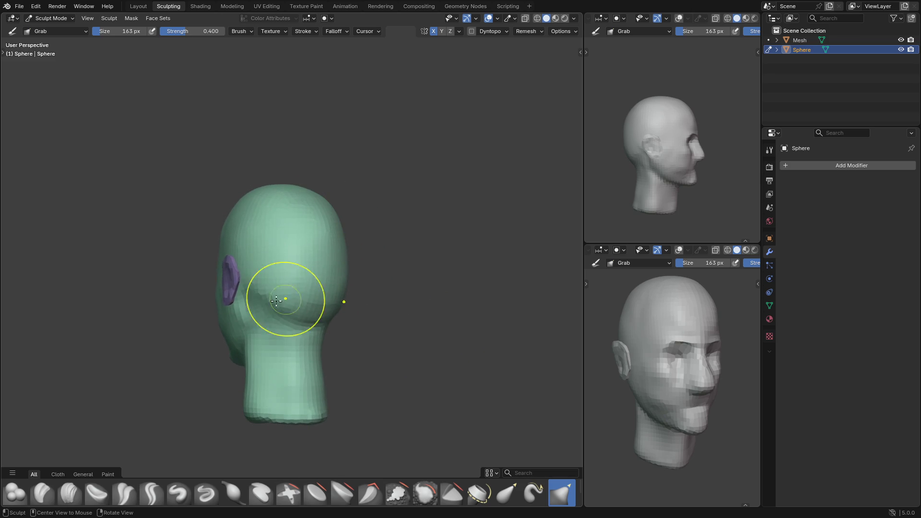
mouse_move(261, 282)
middle_mouse_down()
mouse_move(277, 290)
mouse_move(257, 267)
mouse_move(263, 262)
middle_mouse_up()
mouse_move(287, 272)
left_mouse_down()
mouse_move(329, 294)
mouse_move(320, 334)
mouse_move(338, 311)
left_mouse_up()
key("f")
left_click(325, 294)
key("f")
left_click(383, 281)
middle_click_drag(329, 282, 345, 261)
key("f")
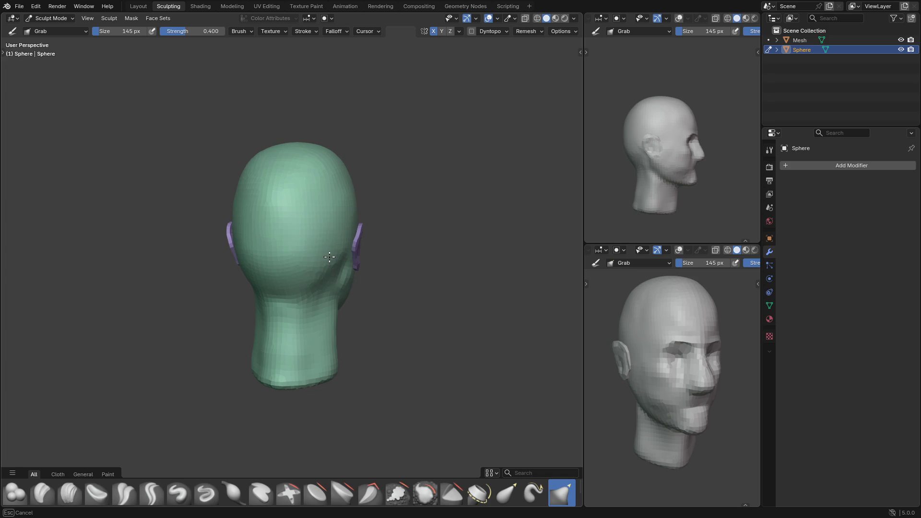
mouse_move(314, 255)
middle_mouse_down()
mouse_move(335, 274)
mouse_move(325, 272)
mouse_move(329, 243)
mouse_move(351, 225)
mouse_move(323, 158)
middle_mouse_up()
key("f")
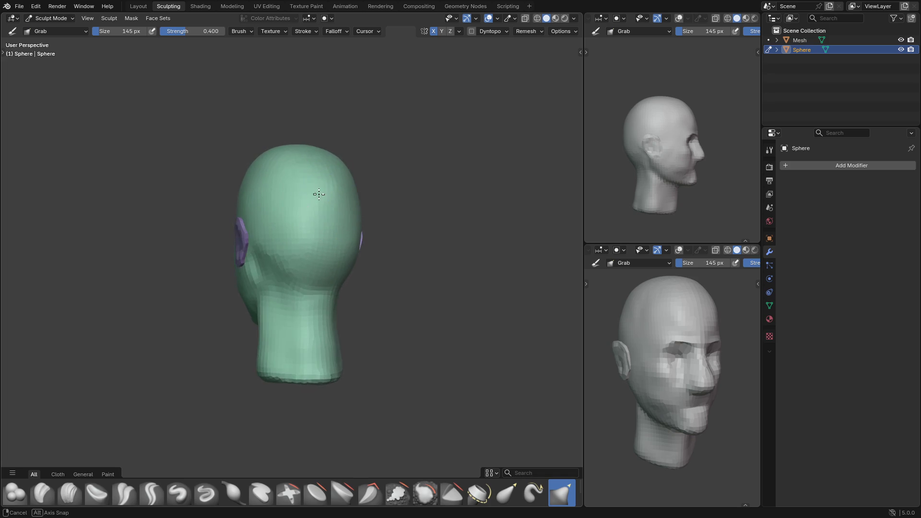
left_click(313, 202)
left_click_drag(312, 202, 308, 201)
Orbit to the left profile and face, resizing the Grab brush to 130 then 108 px
middle_click_drag(307, 200, 355, 201)
key("bracketright")
key("bracketright")
mouse_move(325, 243)
middle_mouse_down()
mouse_move(341, 272)
mouse_move(325, 279)
middle_mouse_up()
key("bracketleft")
key("bracketleft")
left_click_drag(325, 279, 314, 280)
mouse_move(343, 297)
middle_mouse_down()
mouse_move(350, 292)
mouse_move(345, 304)
middle_mouse_up()
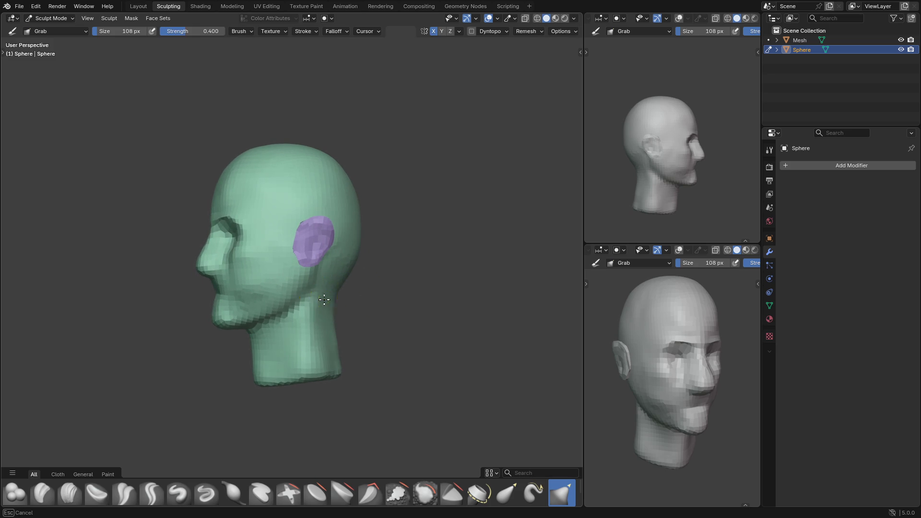
Zoom into a close right-side profile, set the brush to 275 px, and enter Object Mode
middle_click_drag(277, 335, 314, 333)
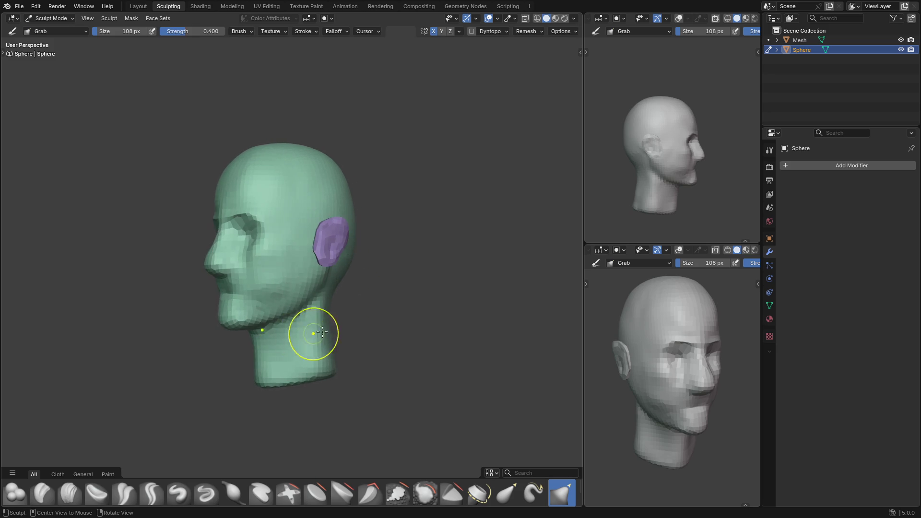
key("KP_3")
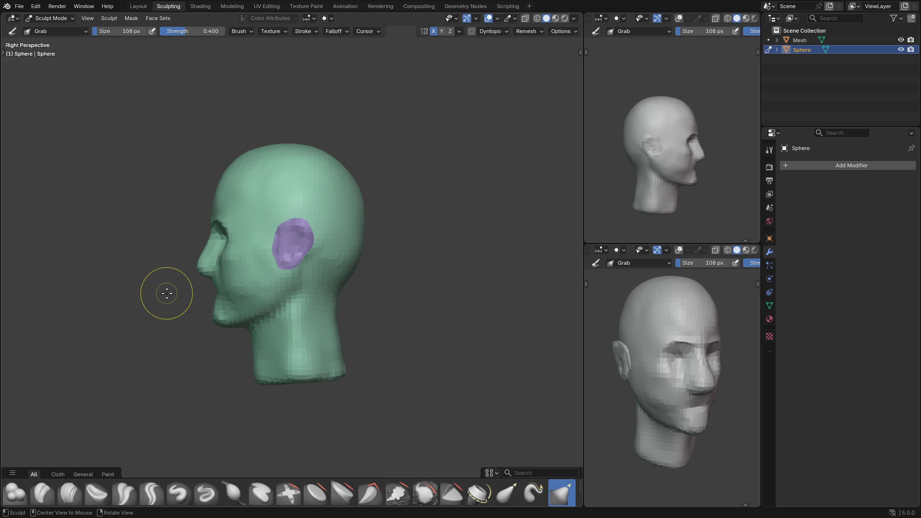
mouse_move(181, 315)
middle_mouse_down("ctrl")
mouse_move(263, 288)
mouse_move(279, 270)
mouse_move(259, 249)
mouse_move(280, 279)
mouse_move(269, 282)
middle_mouse_up("ctrl")
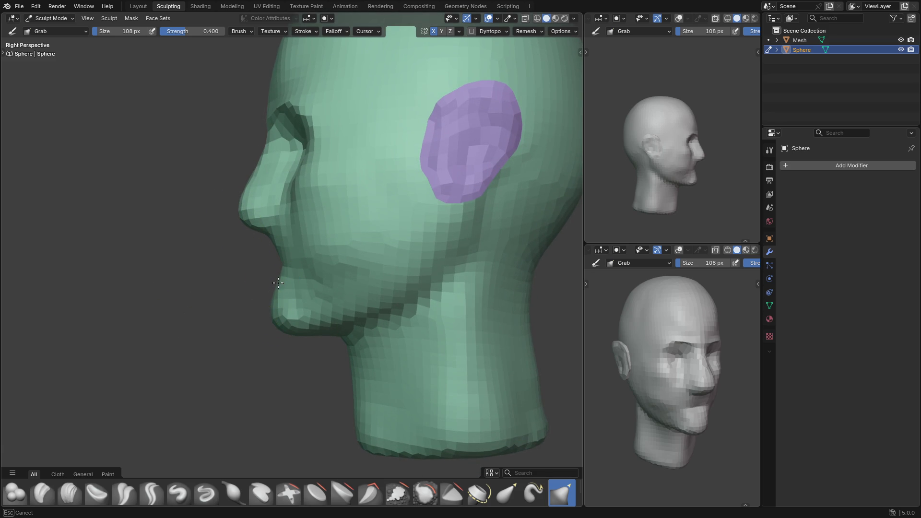
key("f")
left_click(271, 340)
key("f")
left_click(308, 321)
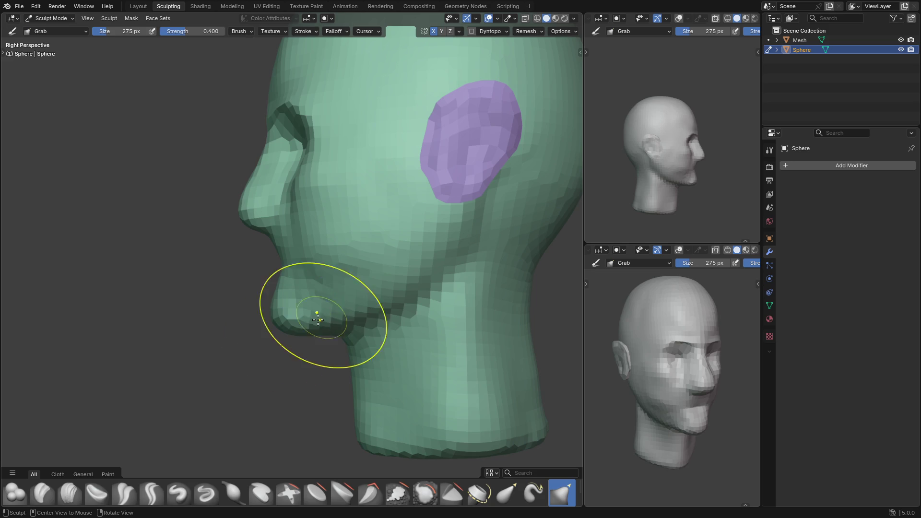
key("ctrl+Tab")
left_click(182, 232)
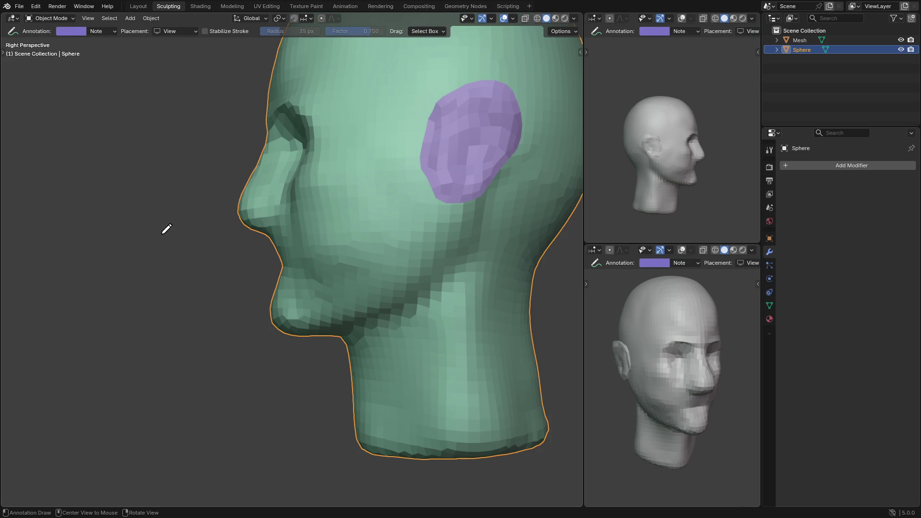
Place a ruler from brow to nose tip to chin, reading 0.539948 m and 0.606199 m
key("t")
left_click(33, 105)
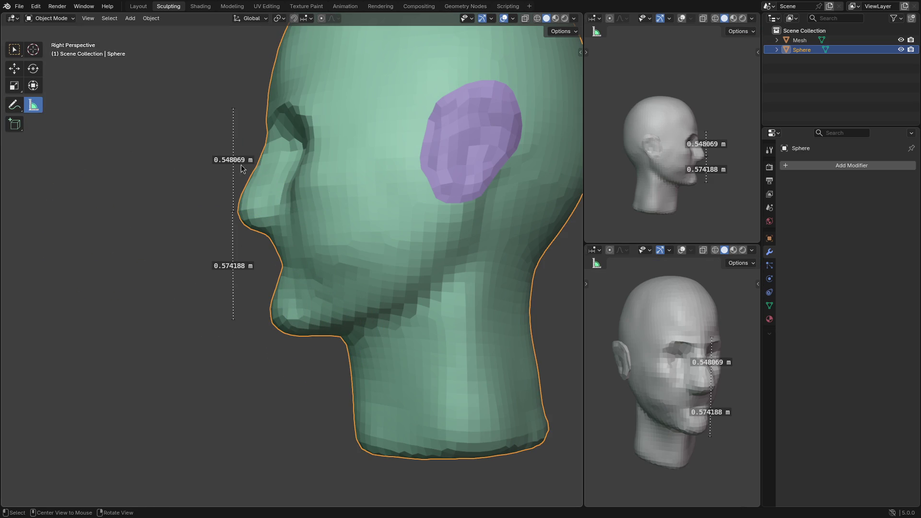
left_click_drag(233, 214, 240, 213)
left_click_drag(232, 319, 242, 324)
left_click_drag(233, 109, 236, 107)
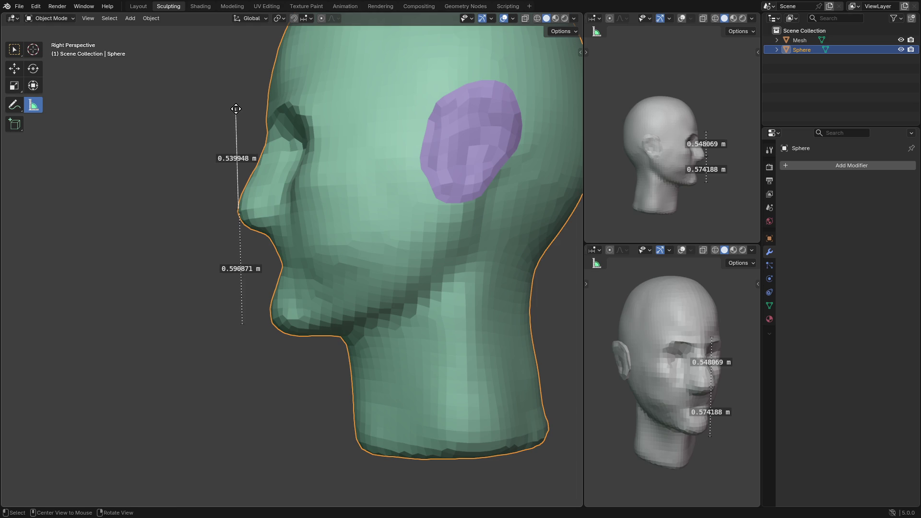
mouse_move(243, 324)
left_mouse_down()
mouse_move(242, 313)
mouse_move(243, 327)
left_mouse_up()
key("ctrl+Tab")
In Sculpt Mode, pull the chin and jawline into shape with the Grab brush at 381 px
left_click(197, 203)
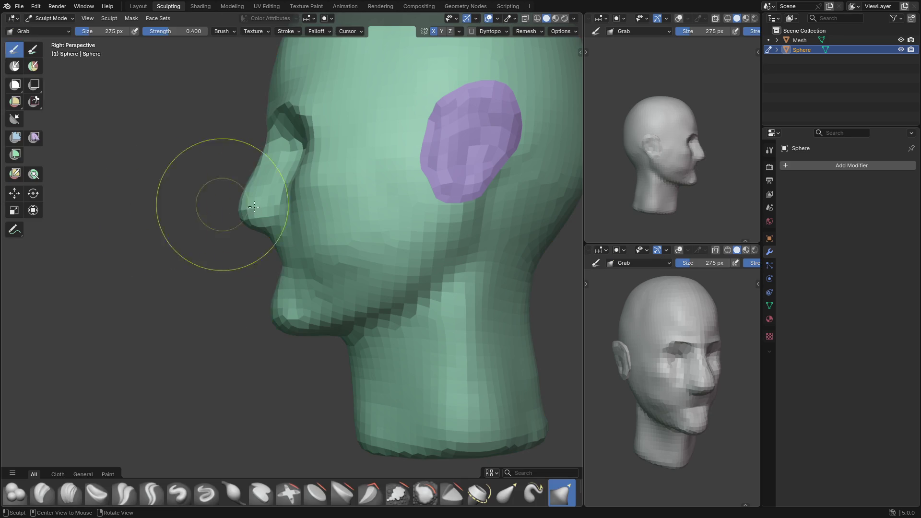
mouse_move(284, 319)
left_mouse_down()
mouse_move(309, 329)
mouse_move(299, 329)
left_mouse_up()
key("f")
left_click(408, 302)
left_click_drag(413, 297, 329, 319)
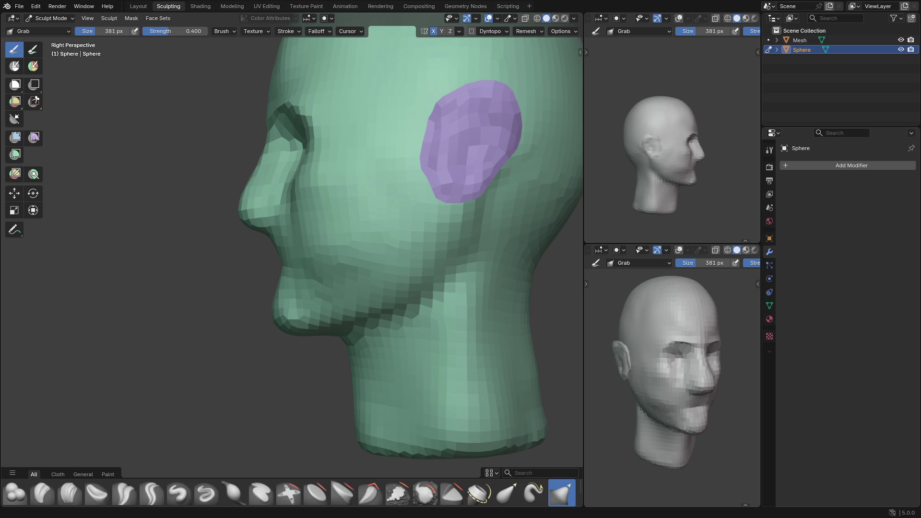
Switch to the front view and shift the head lower in the viewport
key("grave")
left_click(298, 170)
middle_click_drag(399, 177, 419, 220, "shift")
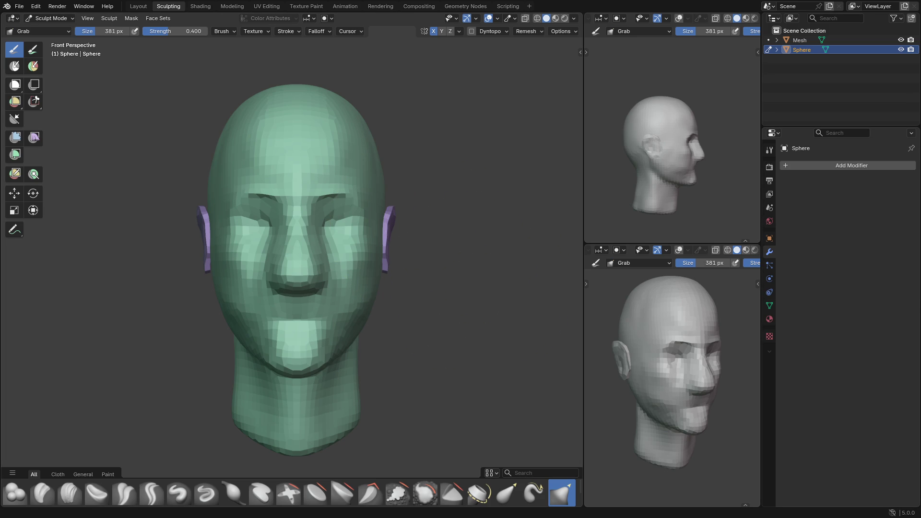
In Object Mode, annotate a guide line across the brow and a vertical centre line
key("ctrl+Tab")
left_click(77, 99)
left_click(15, 105)
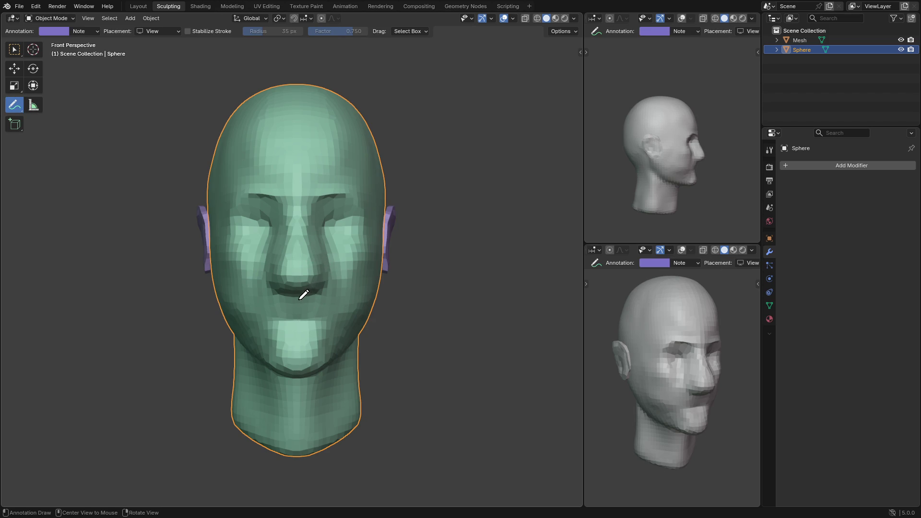
mouse_move(317, 332)
middle_mouse_down("shift")
mouse_move(339, 318)
mouse_move(325, 317)
middle_mouse_up("shift")
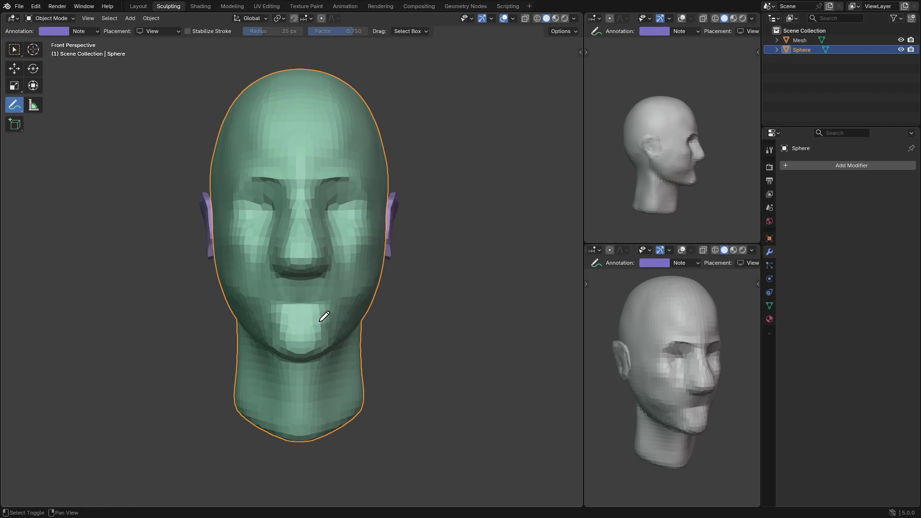
left_click_drag(248, 178, 358, 178)
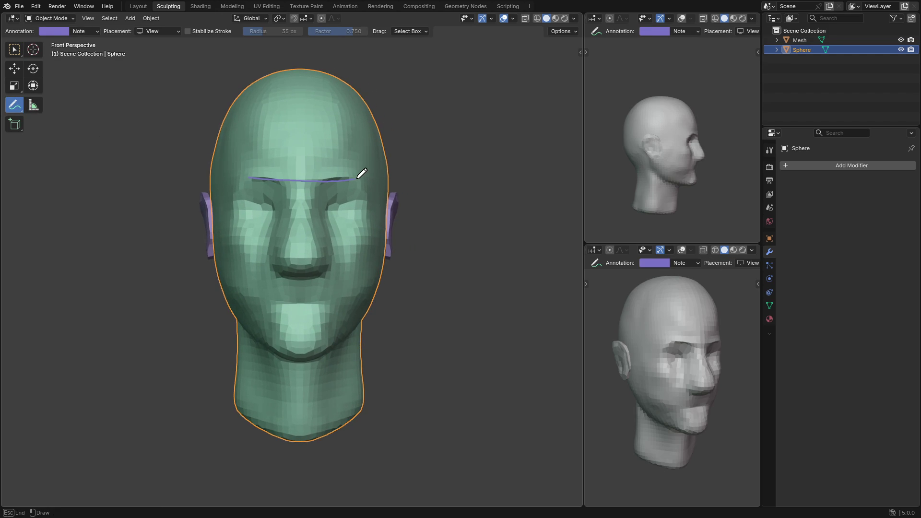
left_click_drag(300, 165, 302, 359)
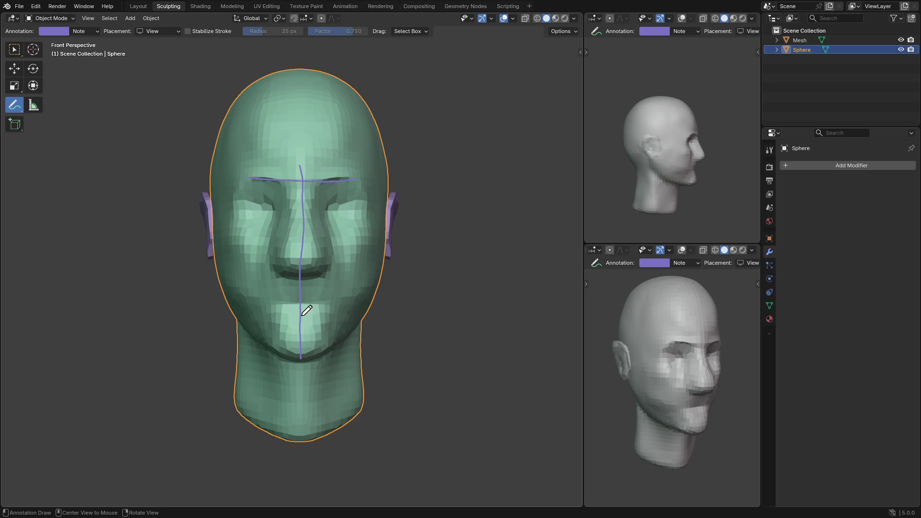
Annotate a mouth line, a guide down the right cheek, and a short mark below the mouth
left_click_drag(259, 303, 348, 300)
left_click_drag(329, 245, 349, 302)
key("ctrl+z")
left_click_drag(330, 246, 352, 307)
left_click_drag(309, 280, 305, 292)
left_click(580, 52)
Change the annotation colour in the Tool tab to light pink #EDB6DB
left_click(578, 90)
left_click(578, 74)
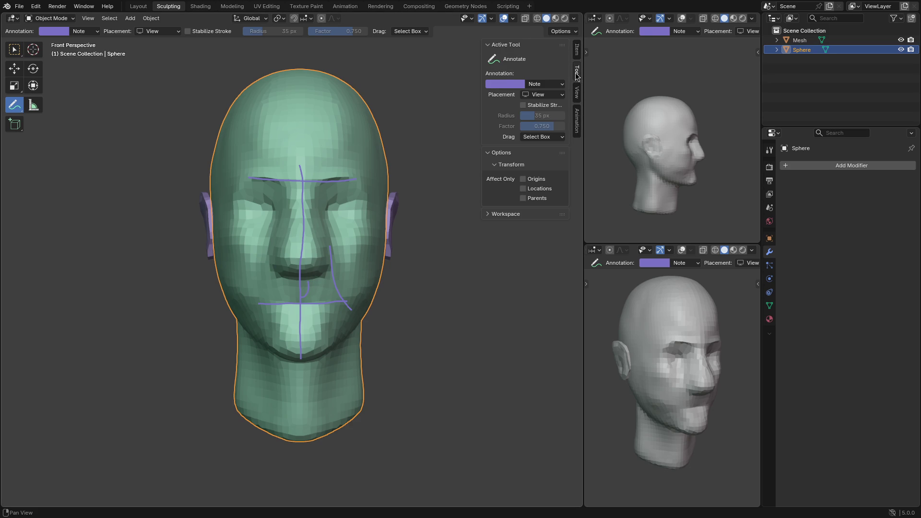
left_click(515, 86)
mouse_move(533, 124)
left_mouse_down()
mouse_move(526, 149)
mouse_move(516, 133)
mouse_move(521, 121)
mouse_move(544, 123)
mouse_move(535, 138)
left_mouse_up()
scroll(551, 138, "down", 1)
scroll(542, 140, "up", 4)
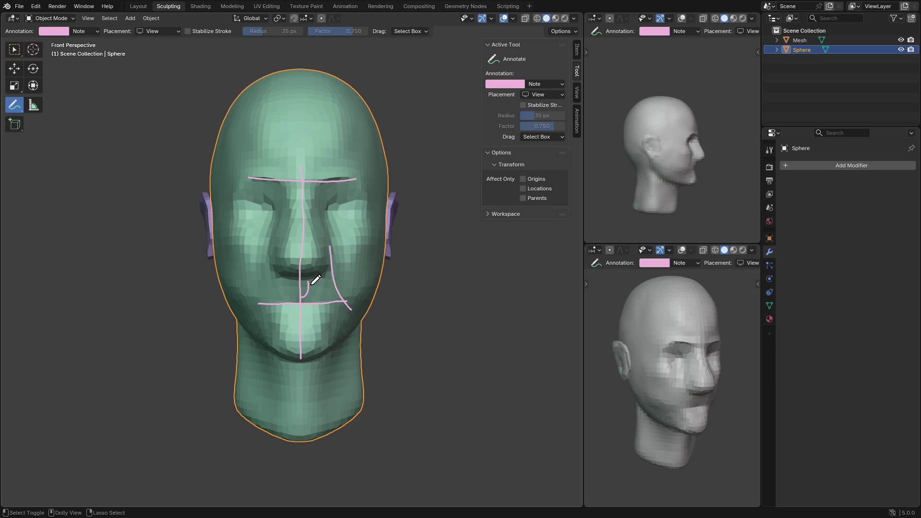
Draw short pink annotation guides under the nose beside the mouth, redrawing the curve that missed
mouse_move(315, 277)
left_mouse_down()
mouse_move(308, 287)
mouse_move(305, 277)
left_mouse_up()
scroll(306, 297, "up", 3)
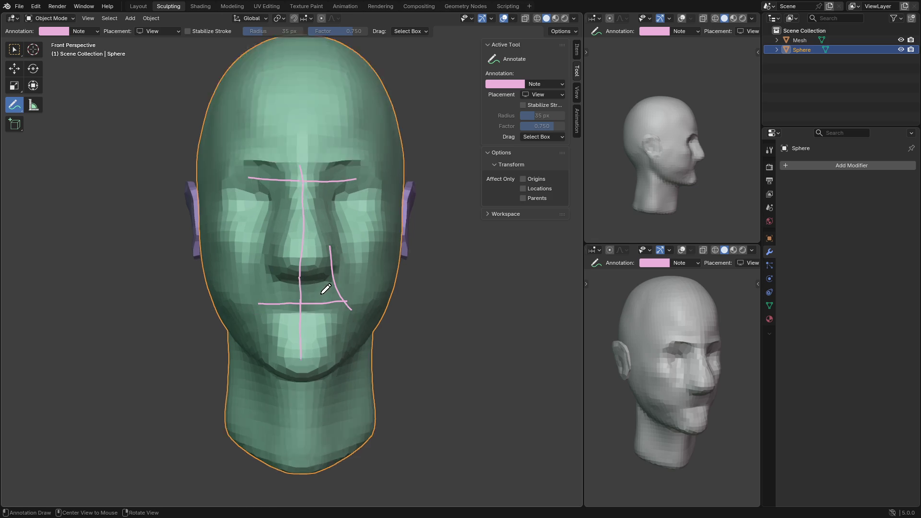
scroll(328, 291, "down", 3)
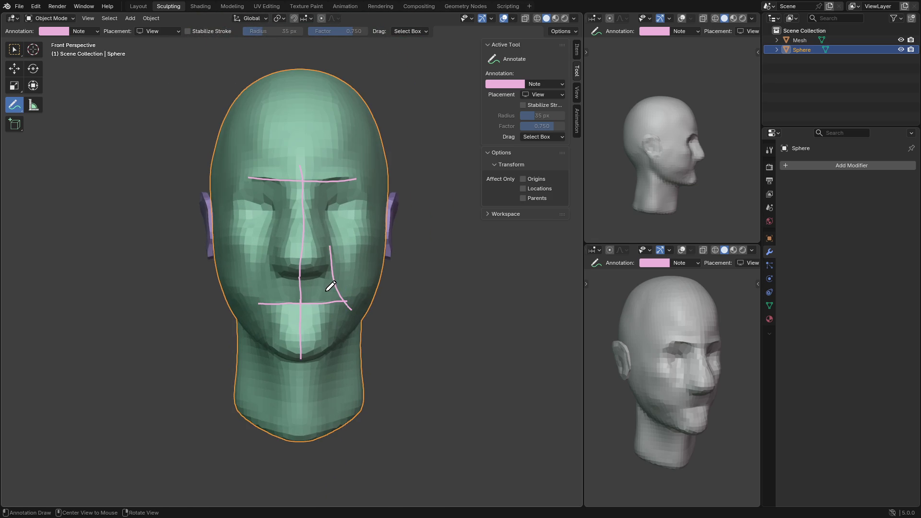
left_click_drag(309, 279, 308, 290)
left_click_drag(309, 281, 311, 294)
right_click_drag(323, 289, 304, 287, "ctrl")
mouse_move(305, 288)
left_mouse_down()
mouse_move(352, 310)
mouse_move(302, 292)
mouse_move(335, 295)
left_mouse_up()
Replace the stray stroke below the mouth and undo a failed curve from the mouth corner
key("ctrl+z")
left_click_drag(307, 289, 335, 301)
left_click_drag(334, 302, 301, 312)
key("ctrl+z")
Draw guide strokes on the cheek and down around the nostril and nose wing
left_click_drag(347, 288, 350, 299)
mouse_move(292, 265)
left_mouse_down()
mouse_move(301, 277)
mouse_move(310, 269)
left_mouse_up()
left_click_drag(318, 258, 313, 270)
left_click_drag(319, 240, 321, 256)
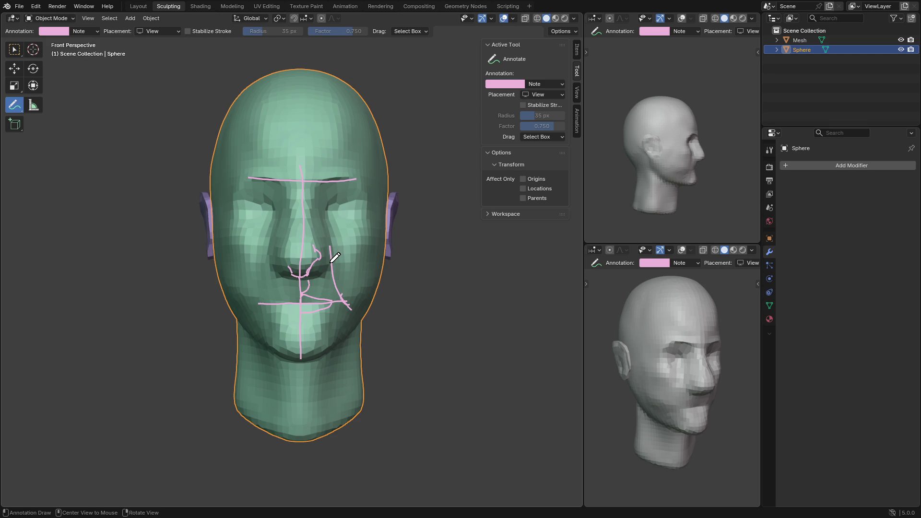
Sketch guide strokes running down from the brow to outline the side of the nose
left_click_drag(328, 255, 351, 302)
left_click_drag(312, 195, 318, 233)
left_click_drag(320, 204, 321, 215)
left_click_drag(328, 189, 320, 215)
Outline the eye socket's upper and lower arcs and the brow line, plus another nose stroke
mouse_move(322, 204)
left_mouse_down()
mouse_move(348, 194)
mouse_move(359, 203)
left_mouse_up()
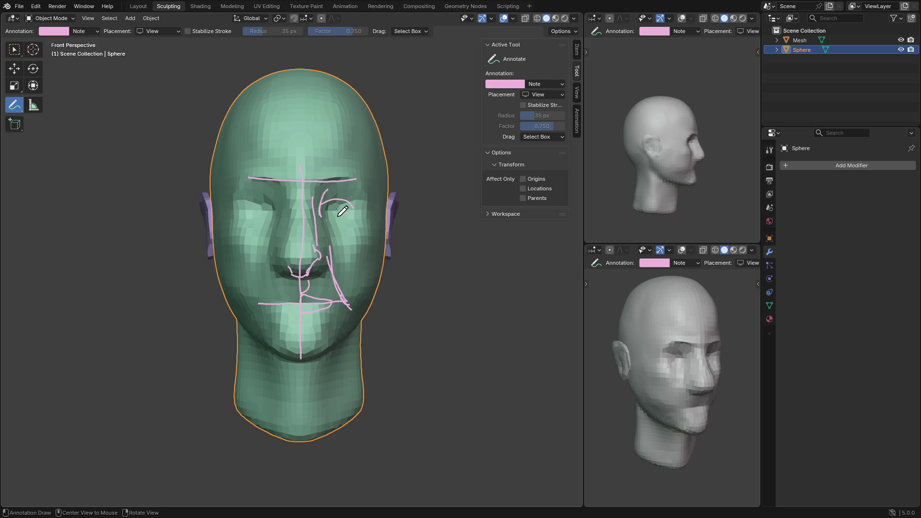
left_click_drag(323, 203, 324, 209)
left_click_drag(354, 208, 321, 211)
mouse_move(325, 212)
left_mouse_down()
mouse_move(344, 219)
mouse_move(370, 211)
left_mouse_up()
left_click_drag(322, 200, 357, 198)
left_click_drag(314, 174, 360, 182)
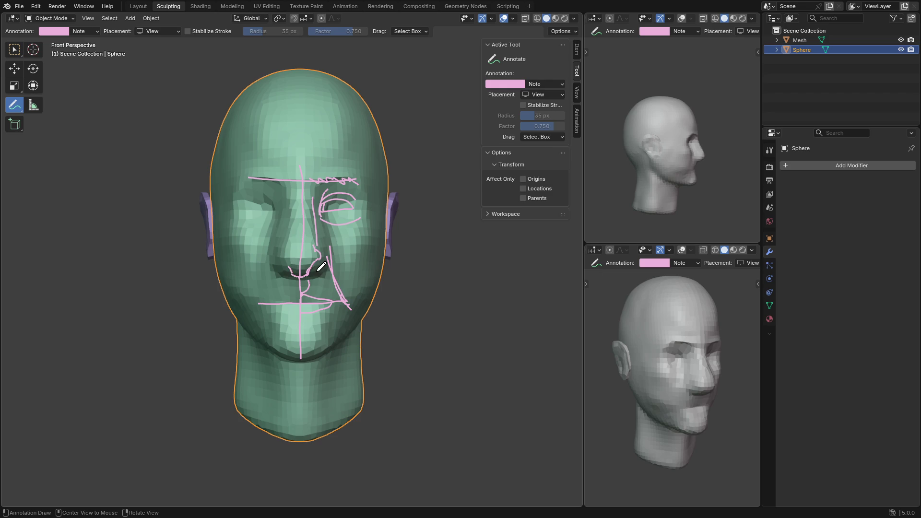
left_click_drag(325, 255, 330, 264)
Add three more guide marks over the nose and a short mark in the angled view, showing its annotations
left_click_drag(329, 191, 325, 197)
mouse_move(304, 262)
left_mouse_down()
mouse_move(301, 274)
mouse_move(298, 263)
mouse_move(317, 258)
left_mouse_up()
left_click_drag(310, 255, 304, 276)
left_click_drag(725, 354, 727, 368)
left_click(683, 250)
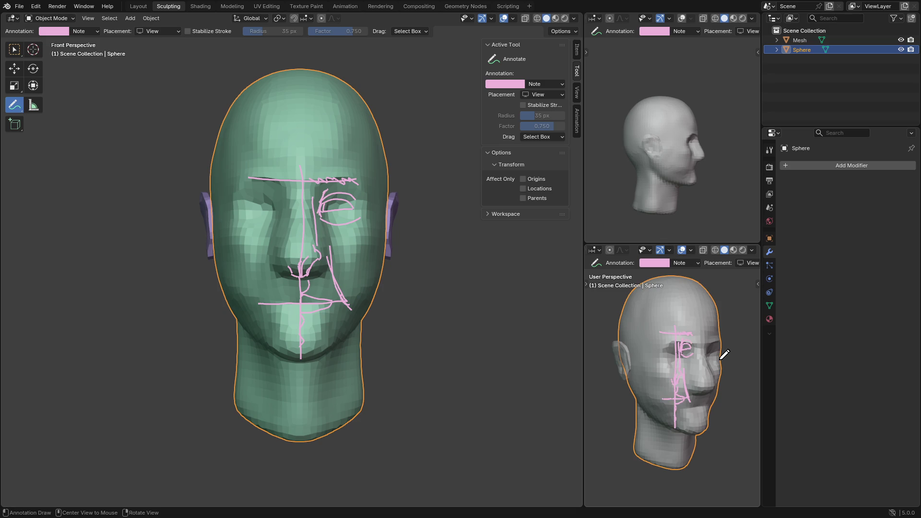
Trace the right cheek and jawline with a guide curve in the angled view, then return to Select Box
left_click_drag(724, 355, 711, 408)
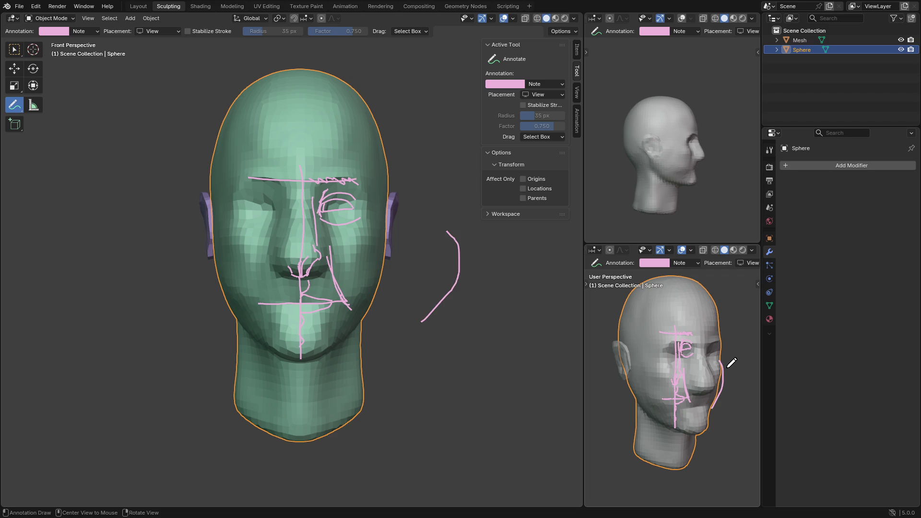
key("ctrl+z")
left_click_drag(719, 363, 713, 407)
key("ctrl+z")
left_click_drag(724, 357, 714, 407)
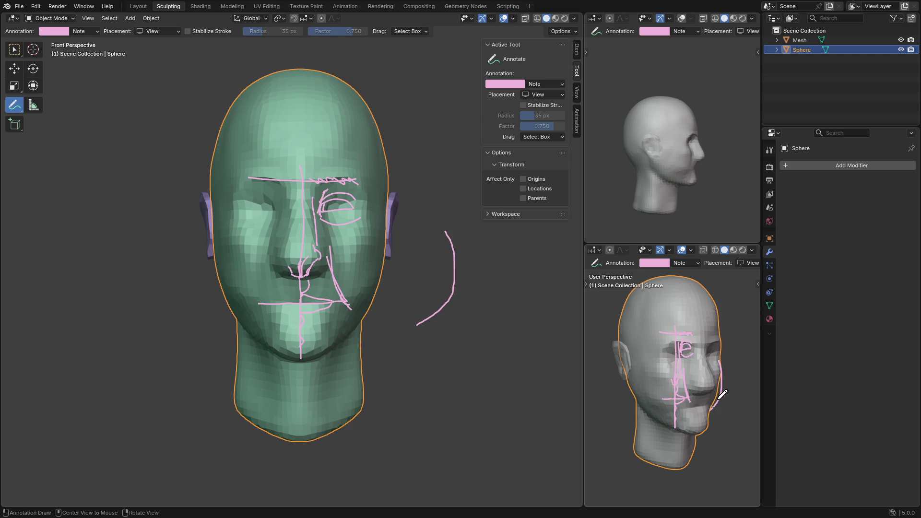
key("ctrl+z")
mouse_move(724, 350)
left_mouse_down()
mouse_move(720, 399)
mouse_move(703, 428)
left_mouse_up()
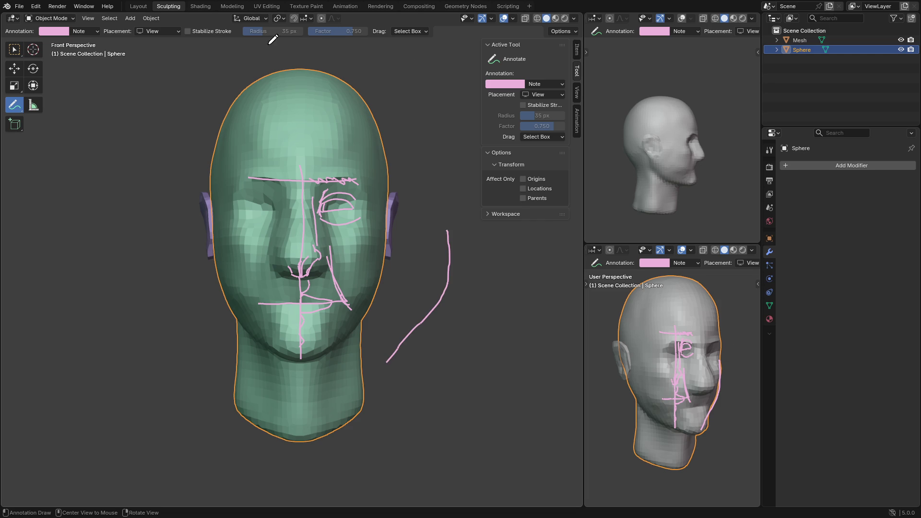
left_click(17, 49)
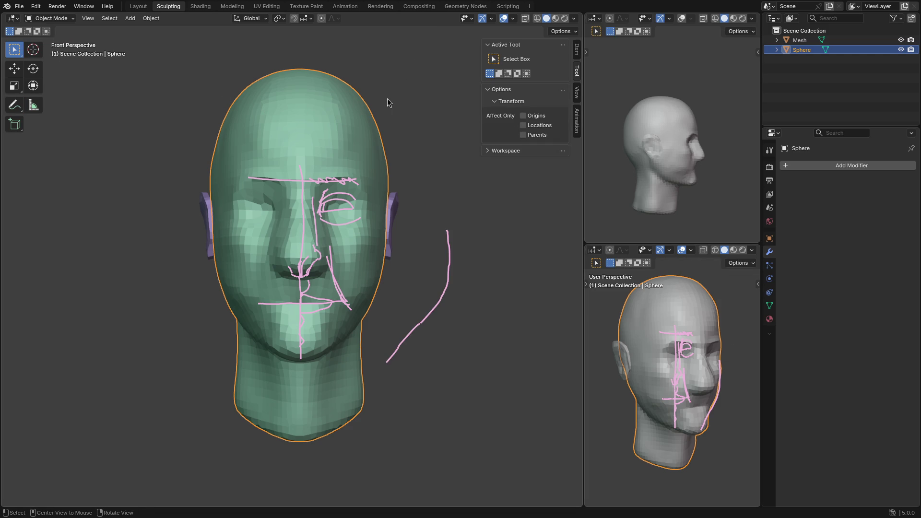
Enter Sculpt Mode, hide the main view's overlays, and set the brush size to 356 px
key("ctrl+Tab")
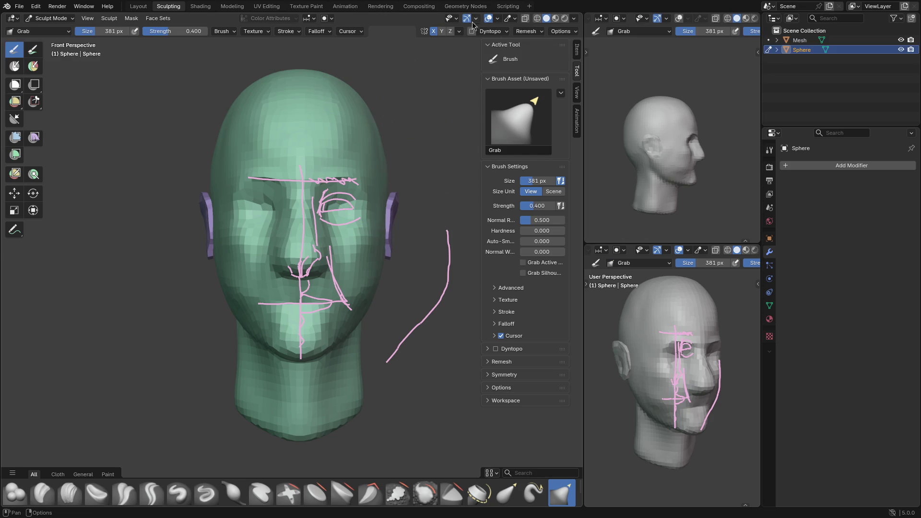
left_click(488, 18)
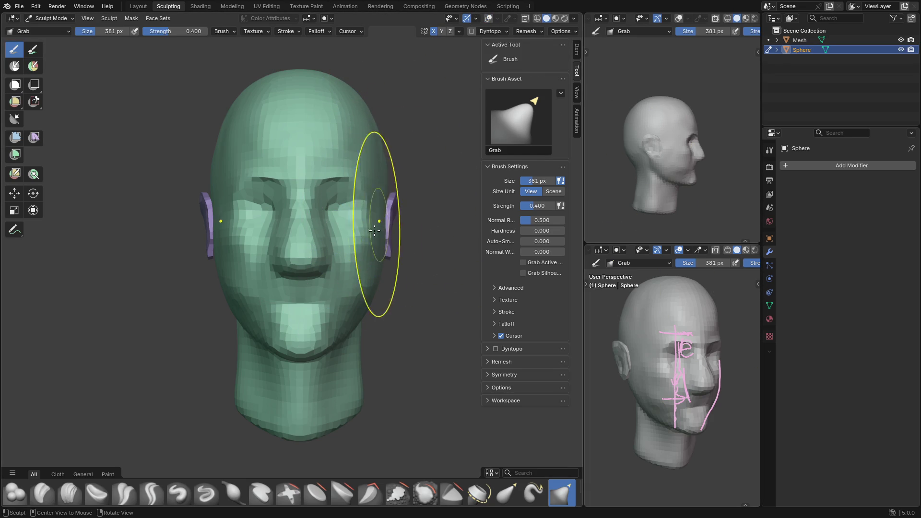
key("f")
left_click(359, 287)
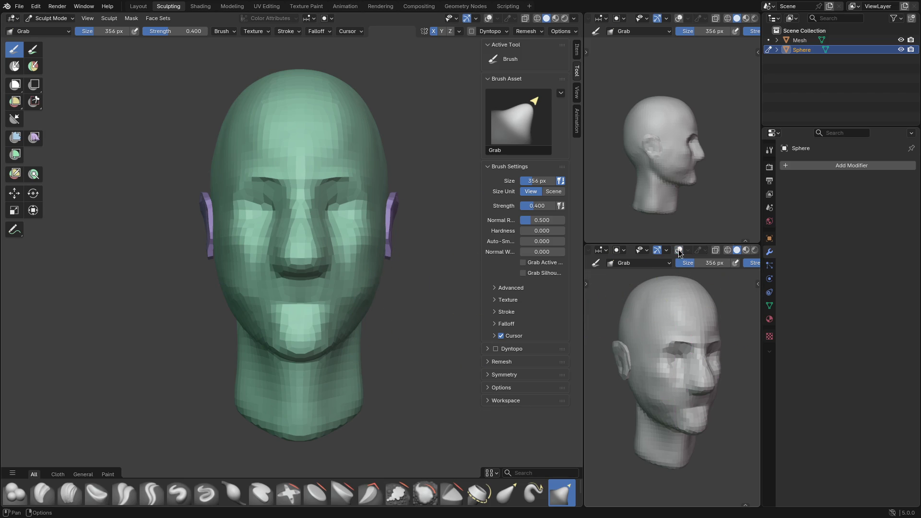
mouse_move(372, 291)
middle_mouse_down()
mouse_move(267, 298)
mouse_move(353, 319)
middle_mouse_up()
Resize the brush to 284 then 203 px and try a jaw pull, undoing it
key("f")
left_click(312, 315)
key("bracketleft")
key("bracketleft")
key("bracketleft")
mouse_move(324, 323)
left_mouse_down()
mouse_move(351, 328)
mouse_move(350, 295)
left_mouse_up()
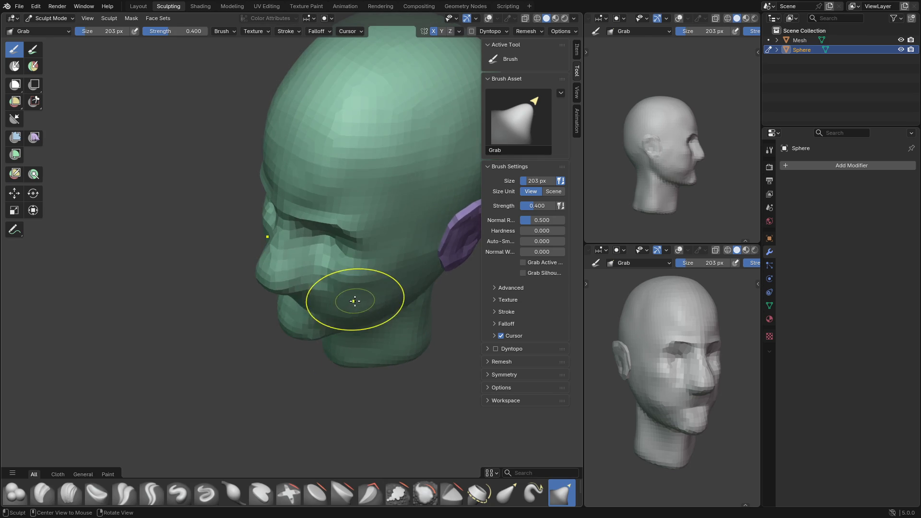
key("ctrl+z")
key("ctrl+z")
key("ctrl+z")
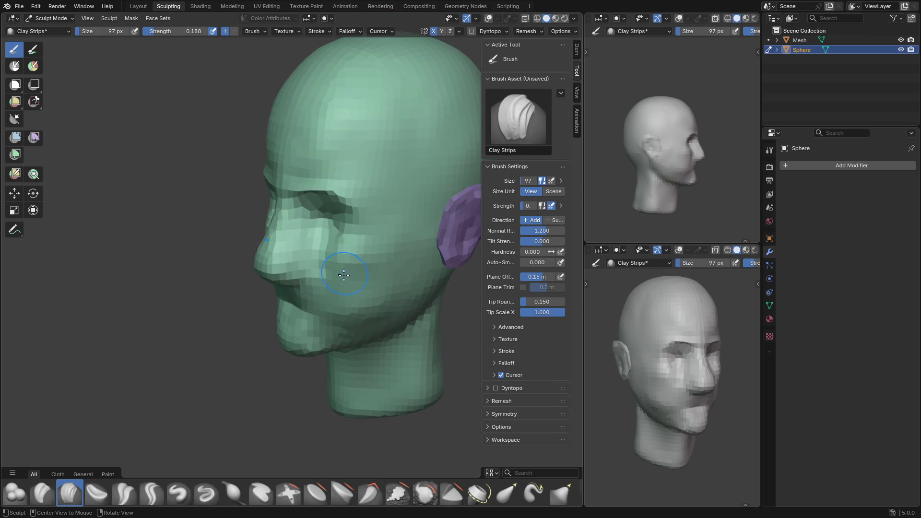
Set Clay Strips strength to 0.333 and build up the cheek, resizing the brush to 155 px
key("shift+f")
left_click(343, 281)
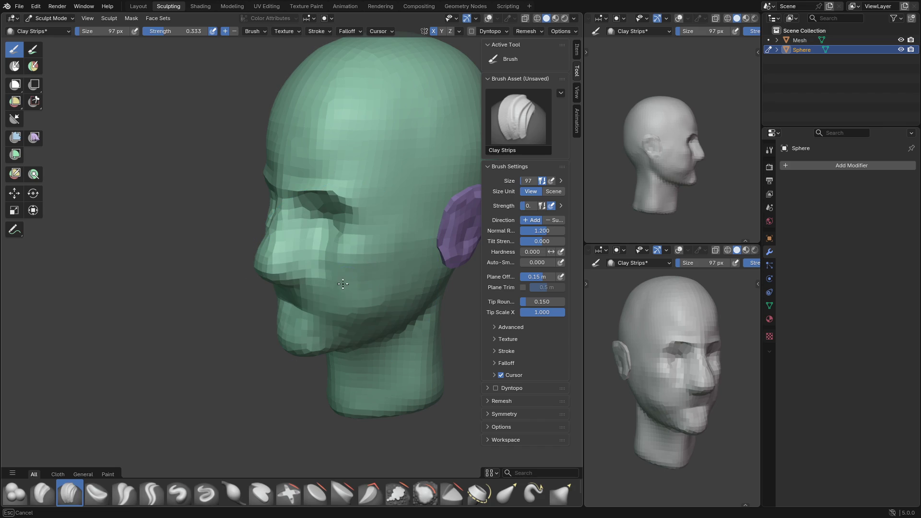
mouse_move(348, 306)
left_mouse_down()
mouse_move(345, 287)
mouse_move(349, 298)
mouse_move(355, 291)
mouse_move(350, 317)
mouse_move(373, 307)
left_mouse_up()
middle_click_drag(374, 307, 366, 269)
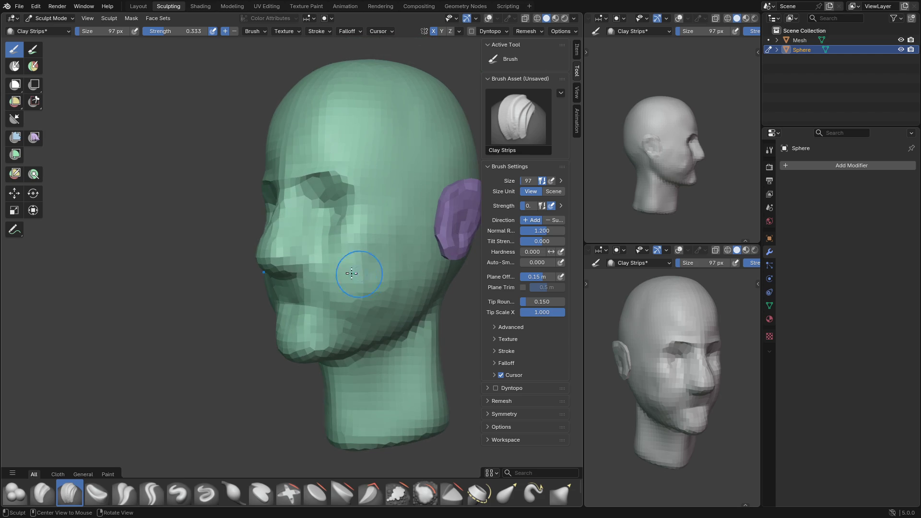
mouse_move(335, 258)
left_mouse_down()
mouse_move(369, 267)
mouse_move(334, 289)
mouse_move(329, 274)
left_mouse_up()
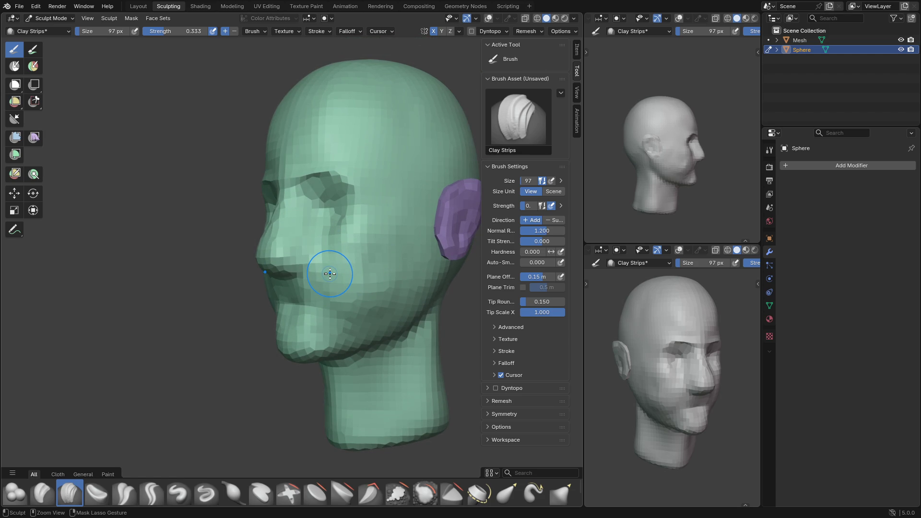
key("f")
left_click(381, 268)
left_click_drag(349, 243, 348, 242)
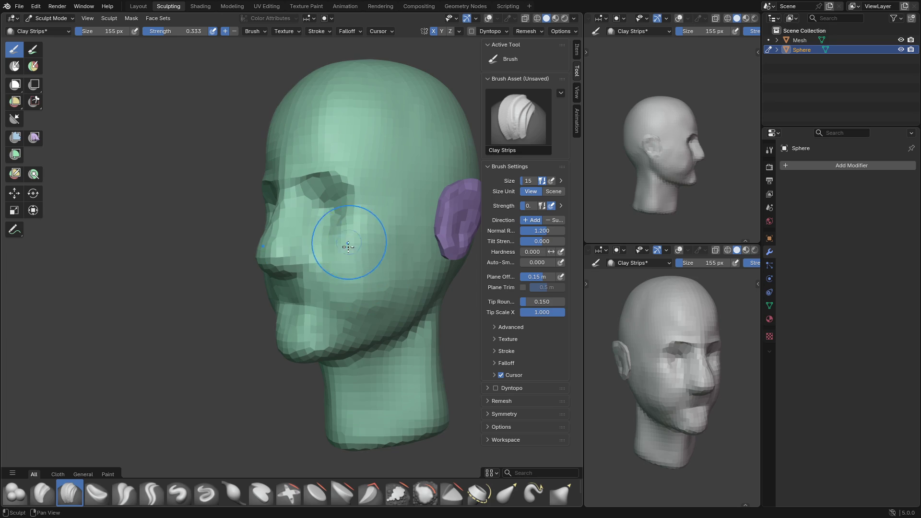
Sculpt clay onto the jaw and cheek in the side view, adjusting brush size through 95, 64, 73 and 96 px
key("f")
left_click(336, 278)
scroll(679, 381, "up", 2)
key("f")
left_click(653, 383)
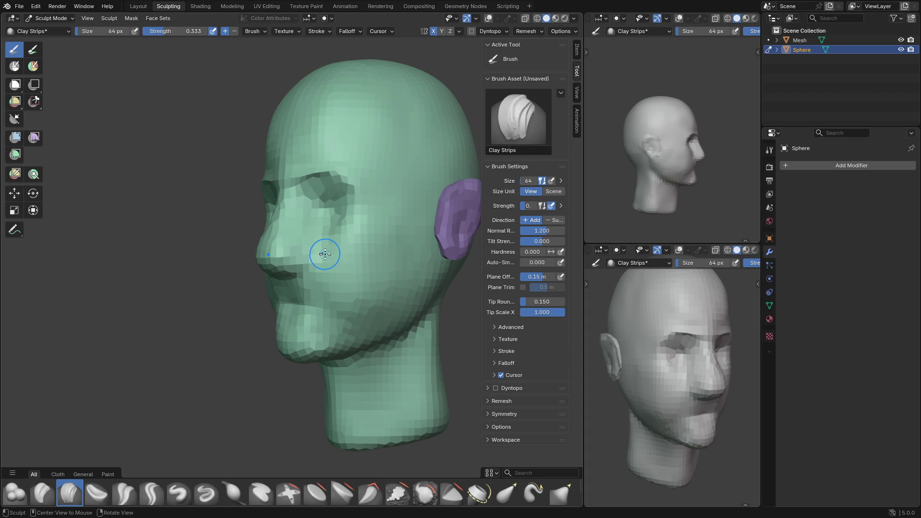
key("f")
left_click(673, 384)
left_click_drag(661, 412, 650, 402)
key("f")
left_click(652, 406)
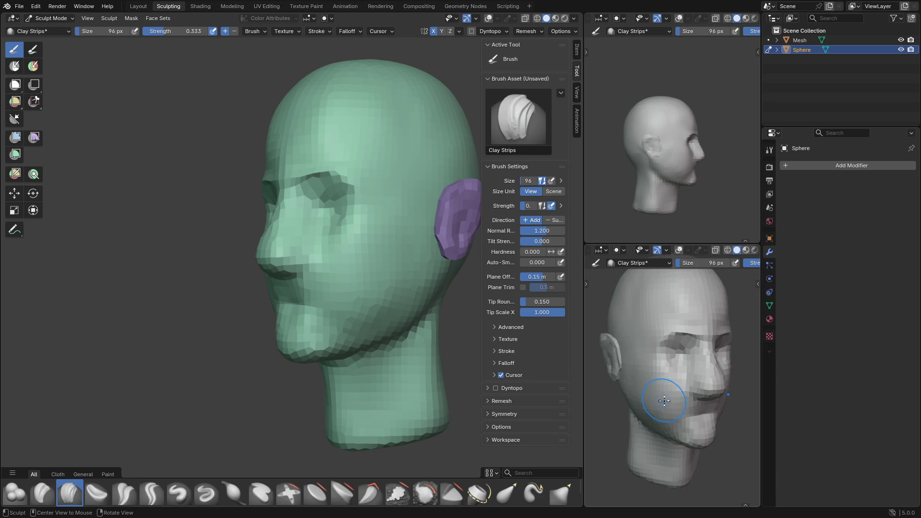
Refine the cheek with clay strokes at brush sizes 63, 98 and 49 px
key("f")
left_click(646, 381)
mouse_move(647, 381)
left_mouse_down()
mouse_move(663, 388)
mouse_move(656, 396)
mouse_move(666, 401)
left_mouse_up()
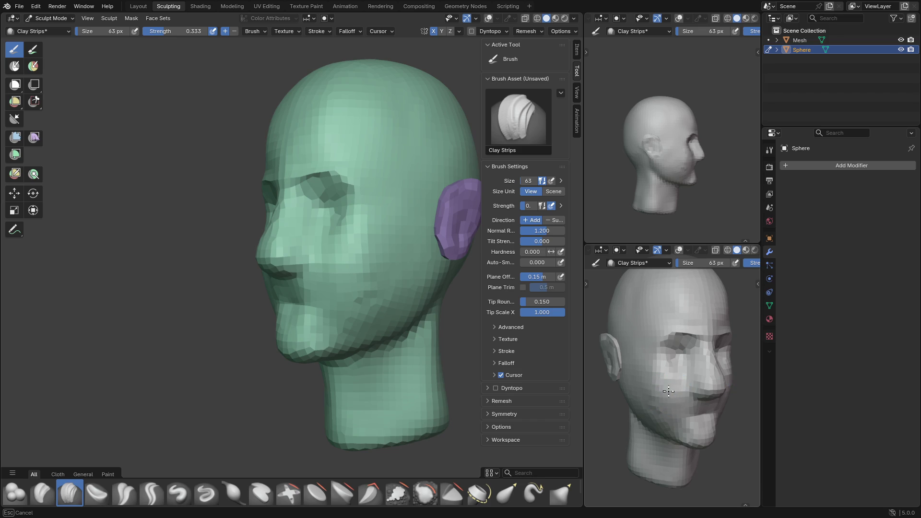
left_click_drag(678, 264, 694, 264)
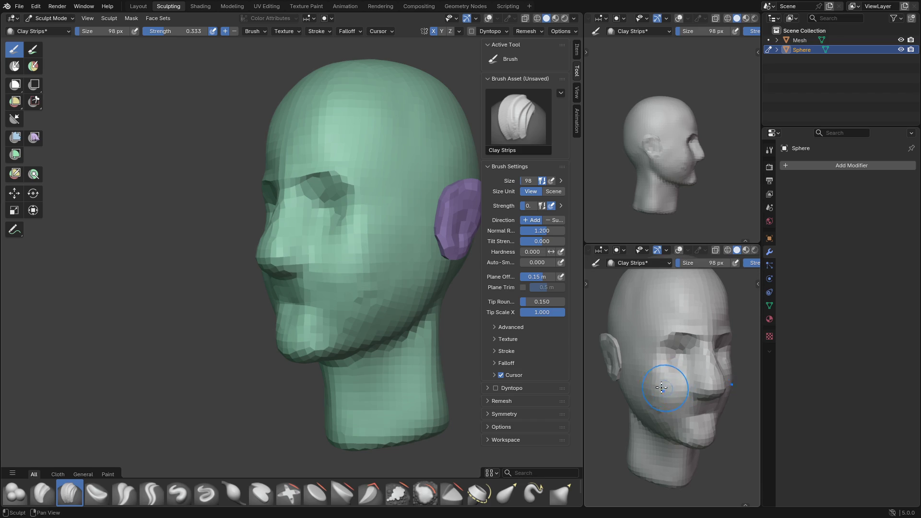
left_click_drag(652, 376, 645, 362)
key("f")
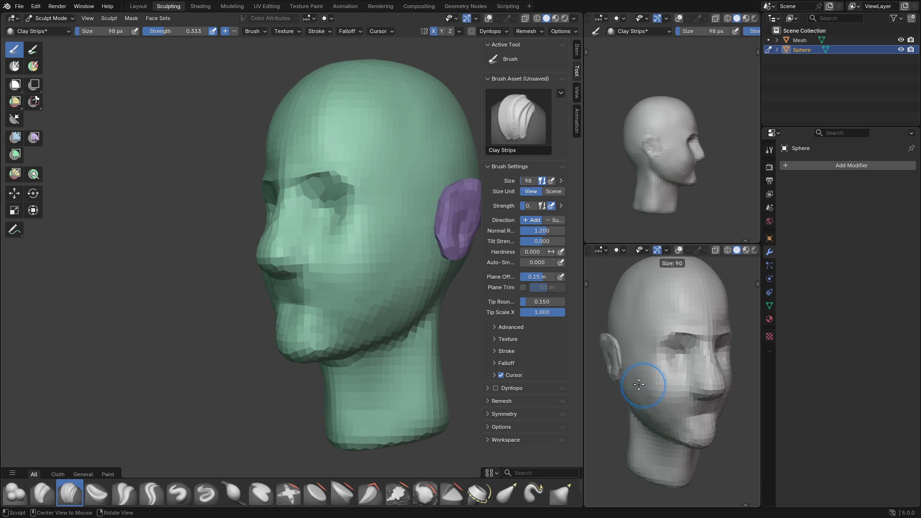
left_click(628, 382)
mouse_move(644, 381)
left_mouse_down()
mouse_move(670, 396)
mouse_move(651, 374)
mouse_move(677, 380)
left_mouse_up()
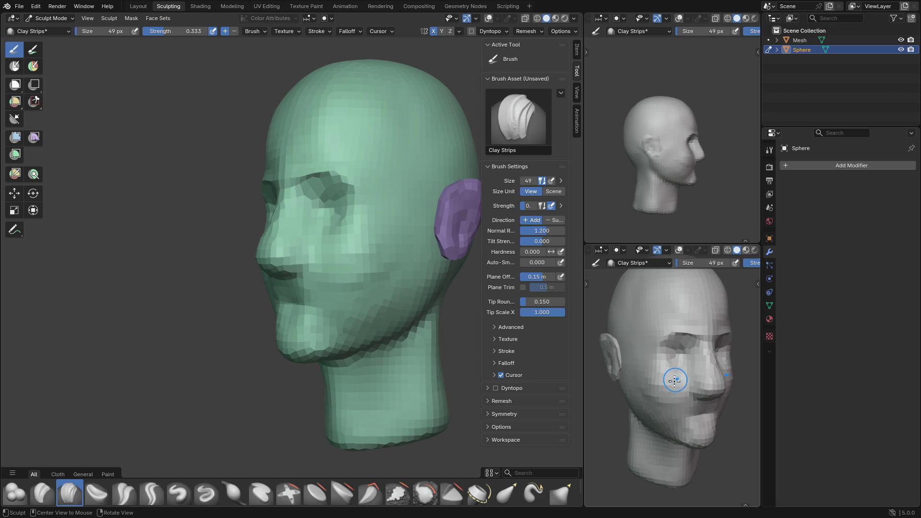
Sweep clay over the cheek at 110 px, then orbit and snap the main view to front
key("f")
left_click(660, 400)
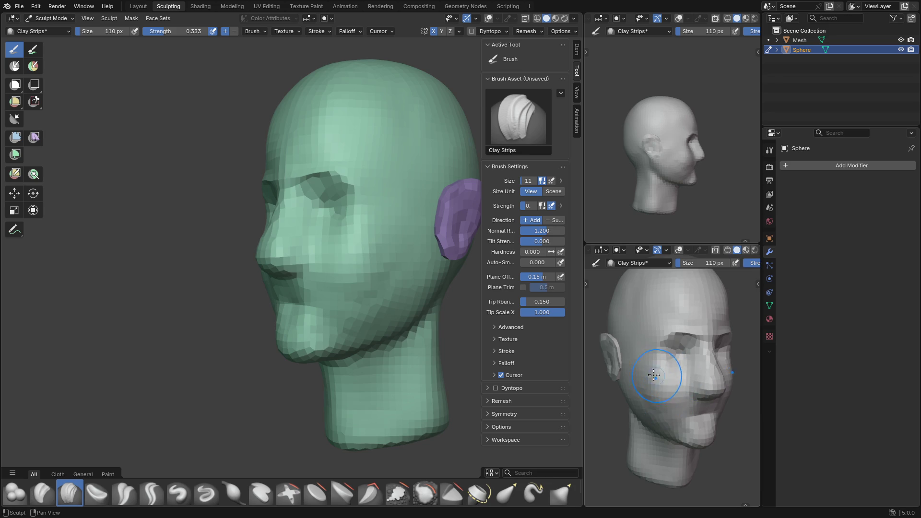
mouse_move(655, 398)
left_mouse_down()
mouse_move(641, 394)
mouse_move(652, 369)
left_mouse_up()
middle_click_drag(727, 434, 742, 421)
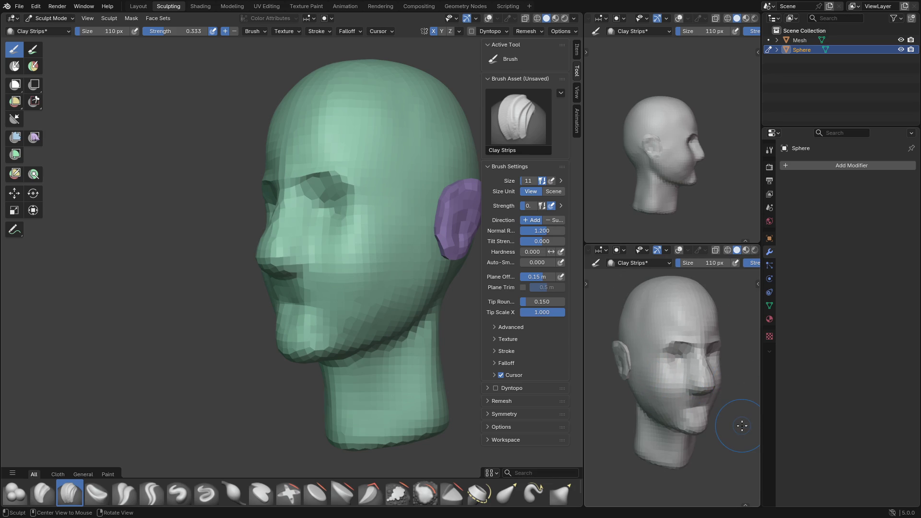
middle_click_drag(292, 252, 338, 240)
key("grave")
left_click(287, 200)
Pull the chin with the Grab brush at 198 px, orbiting to check the profile
key("g")
left_click_drag(309, 272, 306, 272)
key("f")
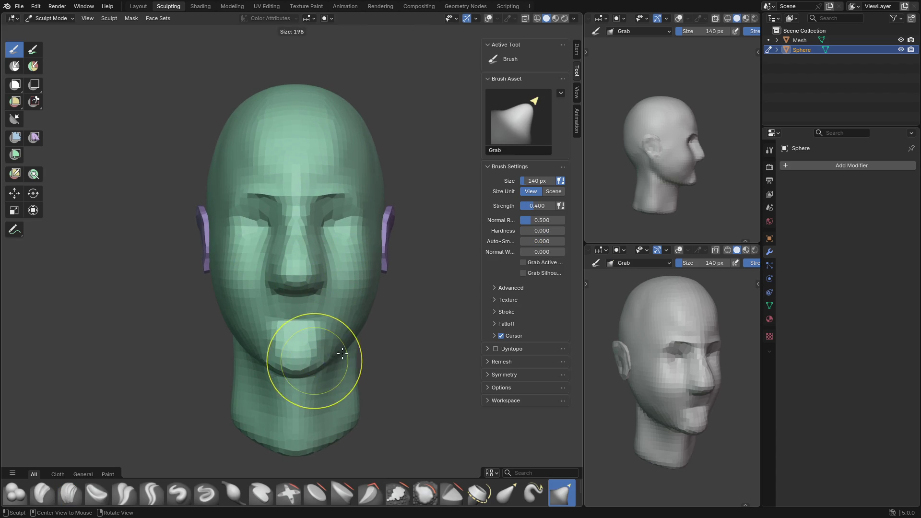
left_click(322, 355)
left_click_drag(321, 355, 321, 353)
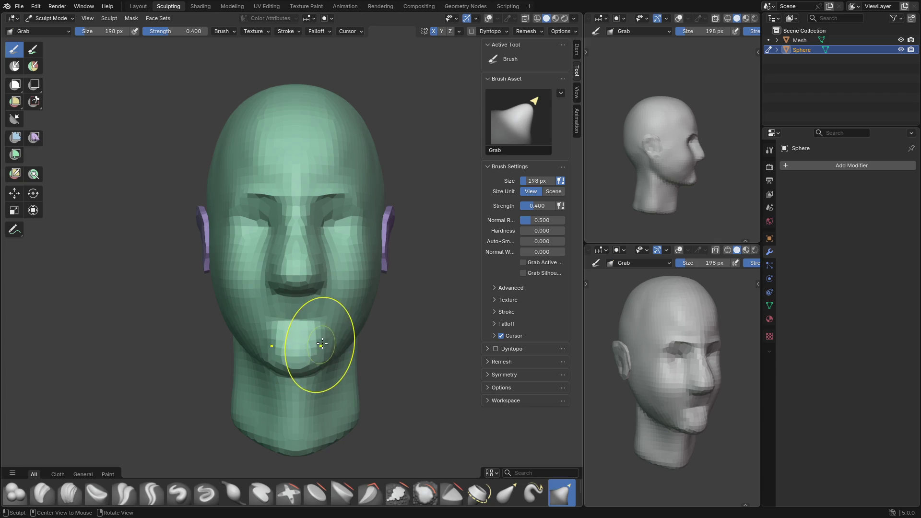
mouse_move(318, 342)
middle_mouse_down()
mouse_move(351, 348)
mouse_move(339, 353)
middle_mouse_up()
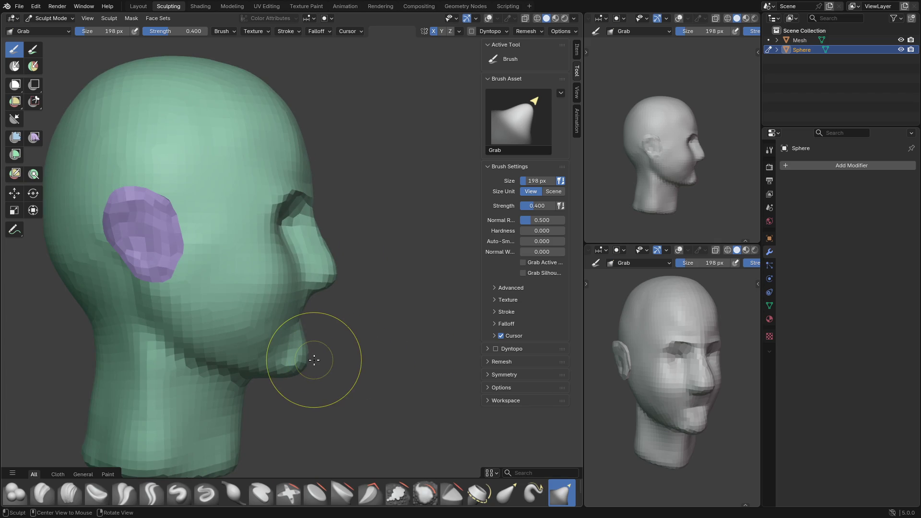
left_click_drag(309, 359, 301, 357)
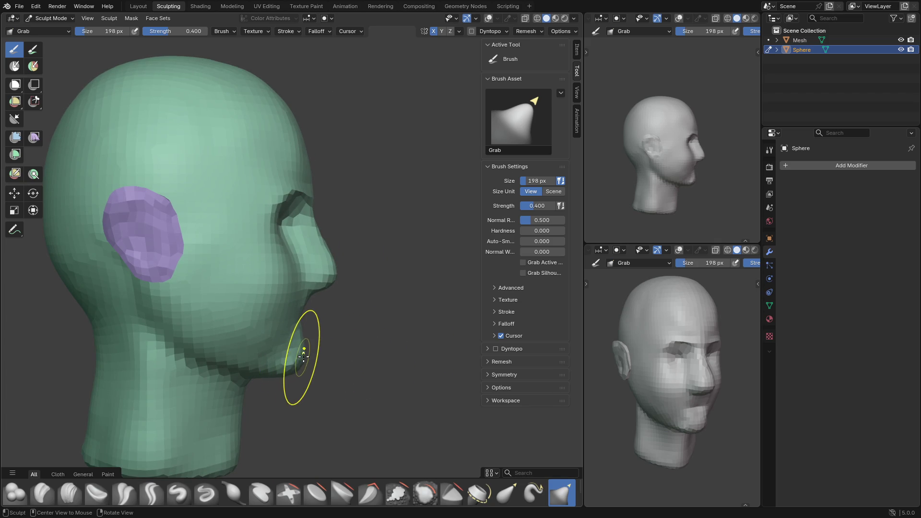
mouse_move(322, 252)
middle_mouse_down()
mouse_move(384, 269)
mouse_move(375, 270)
middle_mouse_up()
scroll(377, 286, "down", 4)
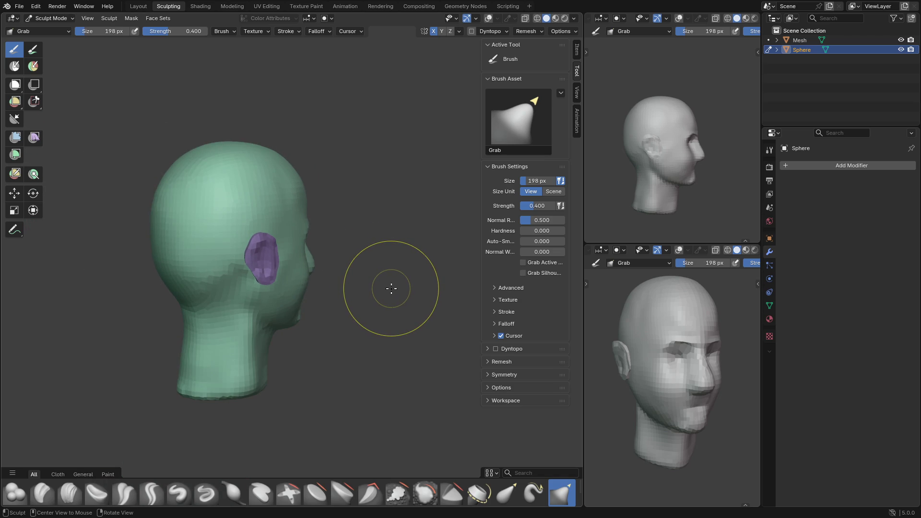
mouse_move(392, 288)
middle_mouse_down()
mouse_move(343, 288)
mouse_move(231, 332)
mouse_move(240, 370)
mouse_move(286, 325)
mouse_move(308, 334)
middle_mouse_up()
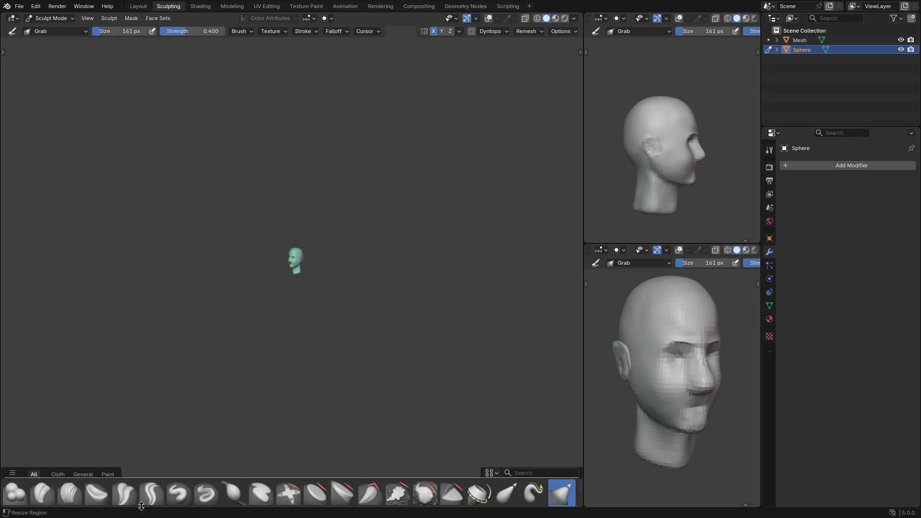
Collapse the panels around the main view, then rotate, pan and zoom in on the head
mouse_move(376, 313)
middle_mouse_down()
mouse_move(424, 312)
mouse_move(359, 301)
mouse_move(314, 317)
middle_mouse_up()
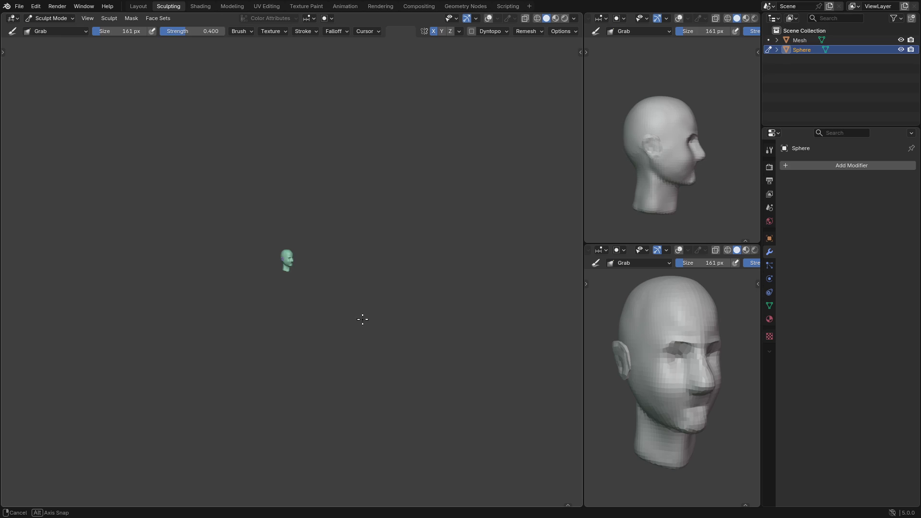
middle_click_drag(370, 318, 379, 320)
mouse_move(379, 320)
middle_mouse_down()
mouse_move(388, 322)
mouse_move(315, 323)
middle_mouse_up()
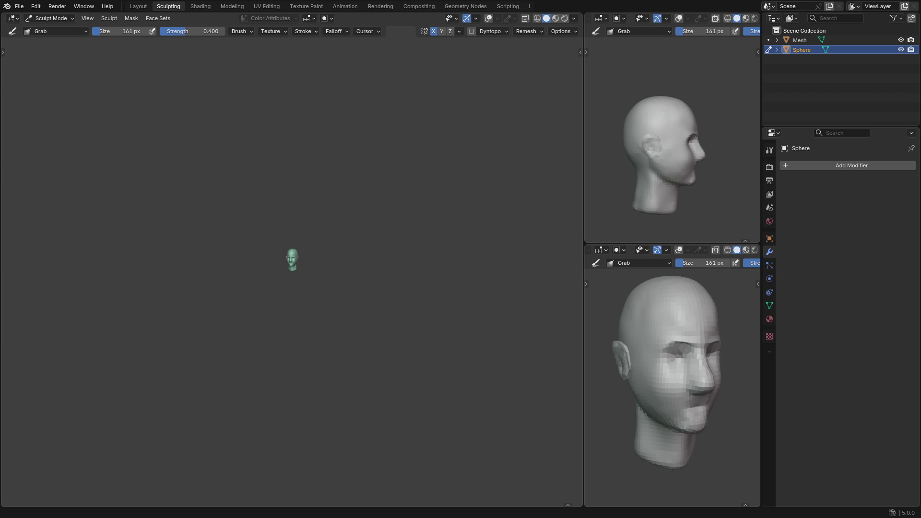
mouse_move(390, 274)
middle_mouse_down("shift")
mouse_move(374, 257)
mouse_move(408, 258)
mouse_move(401, 263)
middle_mouse_up("shift")
scroll(325, 308, "up", 6)
mouse_move(324, 309)
middle_mouse_down("shift")
mouse_move(370, 257)
mouse_move(448, 226)
mouse_move(322, 267)
mouse_move(329, 325)
middle_mouse_up("shift")
From the front, set the Grab brush to 176 px and pull the jawline below the mouth into shape
scroll(322, 267, "up", 4)
key("grave")
scroll(327, 261, "up", 2)
key("f")
left_click(336, 323)
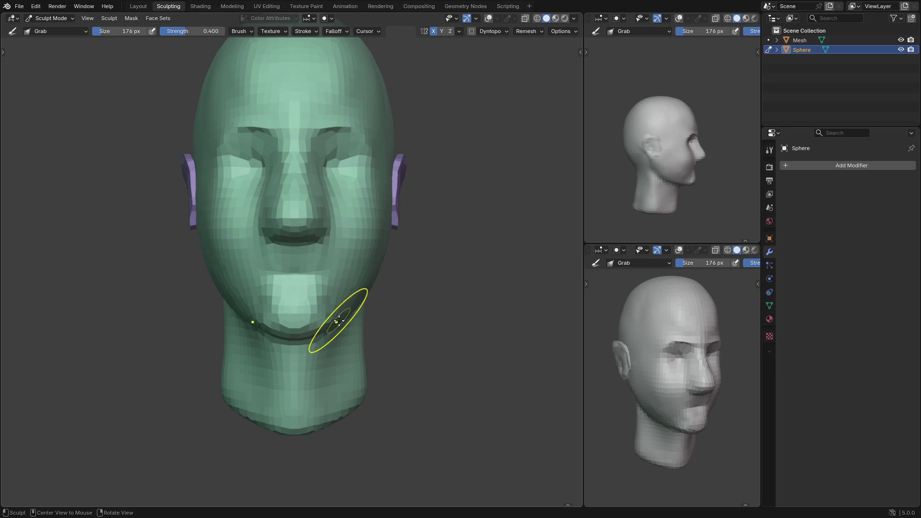
left_click_drag(331, 324, 337, 326)
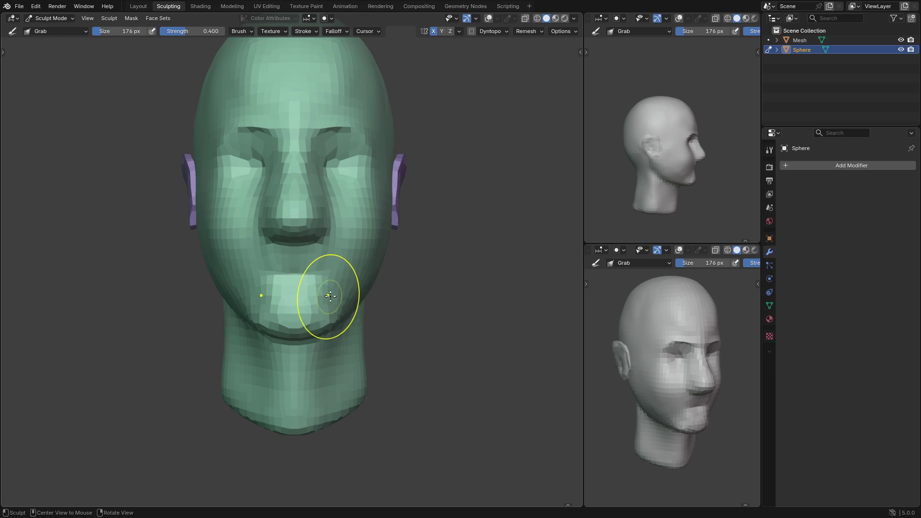
mouse_move(328, 273)
left_mouse_down()
mouse_move(327, 258)
mouse_move(323, 265)
left_mouse_up()
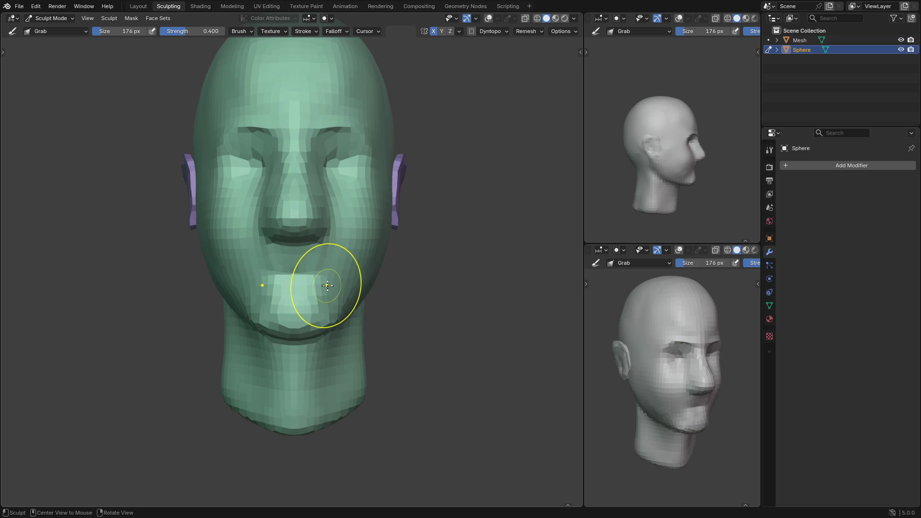
left_click_drag(340, 322, 341, 322)
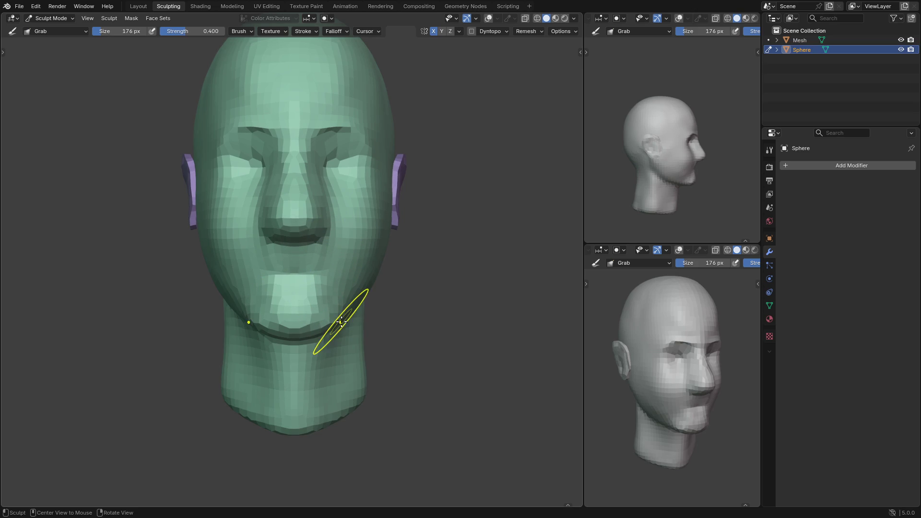
Orbit around the head to the side and reduce the Grab brush to 145 px
scroll(346, 318, "down", 10)
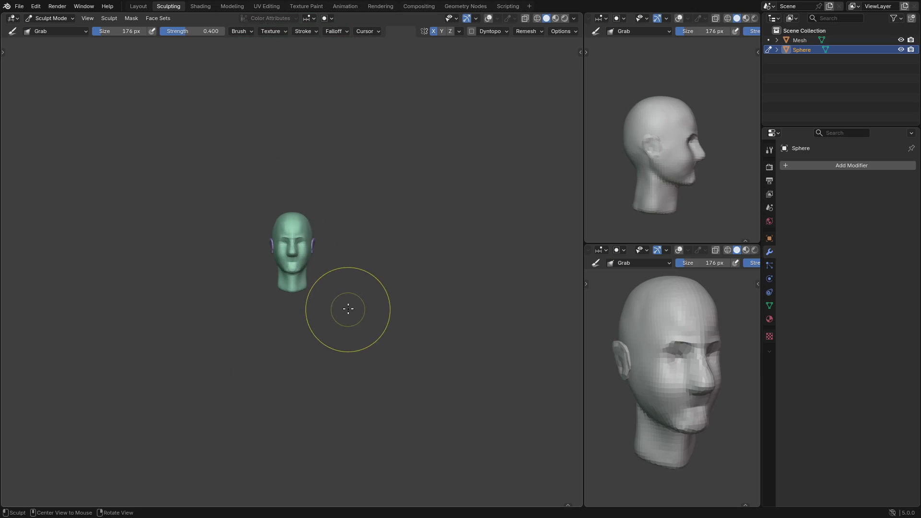
mouse_move(350, 296)
middle_mouse_down()
mouse_move(452, 295)
mouse_move(347, 301)
mouse_move(345, 288)
middle_mouse_up()
scroll(345, 288, "down", 8)
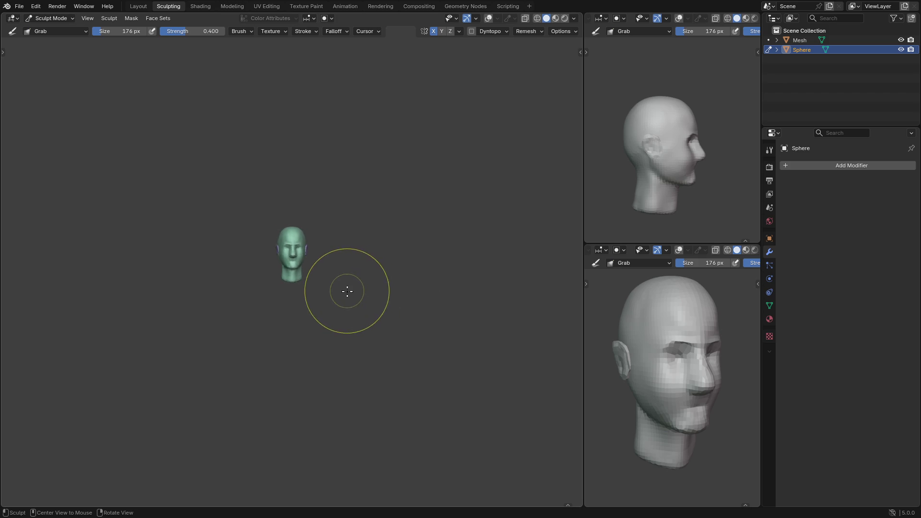
scroll(348, 286, "up", 3)
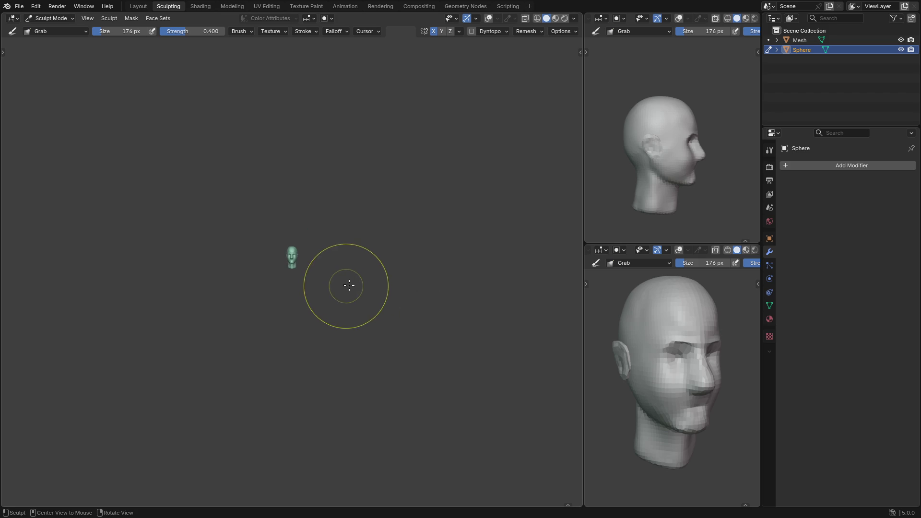
middle_click_drag(353, 284, 353, 284)
scroll(335, 274, "up", 12)
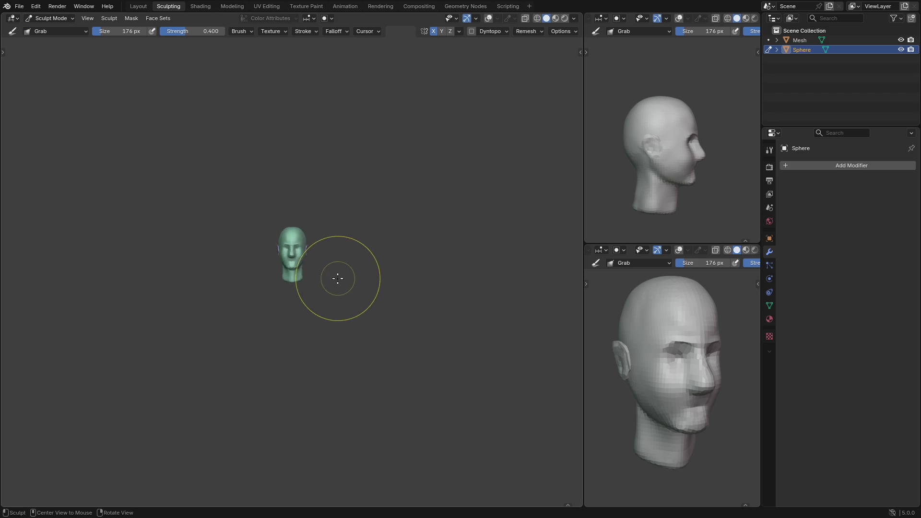
key("f")
left_click(327, 276)
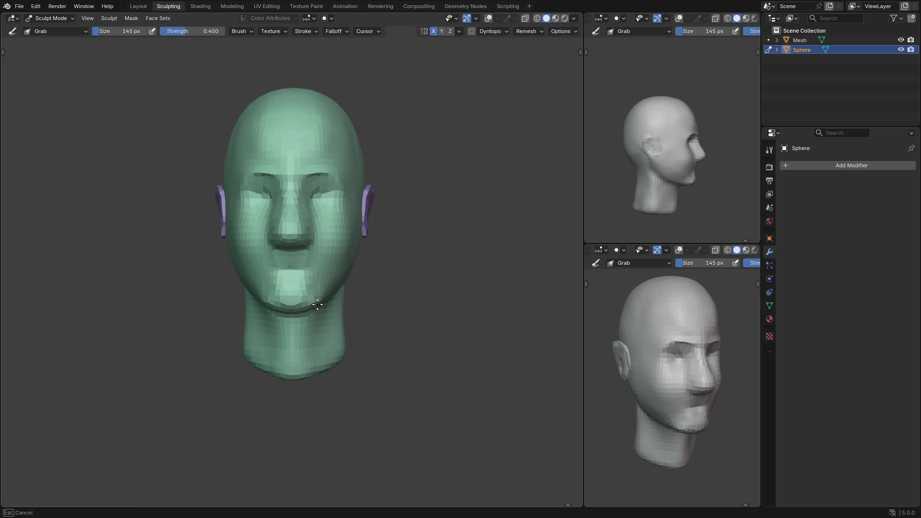
Pull the chin into shape and shrink the brush for finer chin detail
mouse_move(315, 302)
left_mouse_down()
mouse_move(330, 279)
mouse_move(321, 268)
left_mouse_up()
key("bracketleft")
key("bracketleft")
scroll(391, 293, "down", 1)
In side view, enlarge the brush to 161 px and push the nose bridge down and inward
mouse_move(373, 245)
middle_mouse_down()
mouse_move(381, 286)
mouse_move(474, 288)
mouse_move(278, 283)
mouse_move(378, 275)
middle_mouse_up()
scroll(261, 267, "up", 3)
scroll(378, 275, "up", 5)
key("f")
left_click(404, 286)
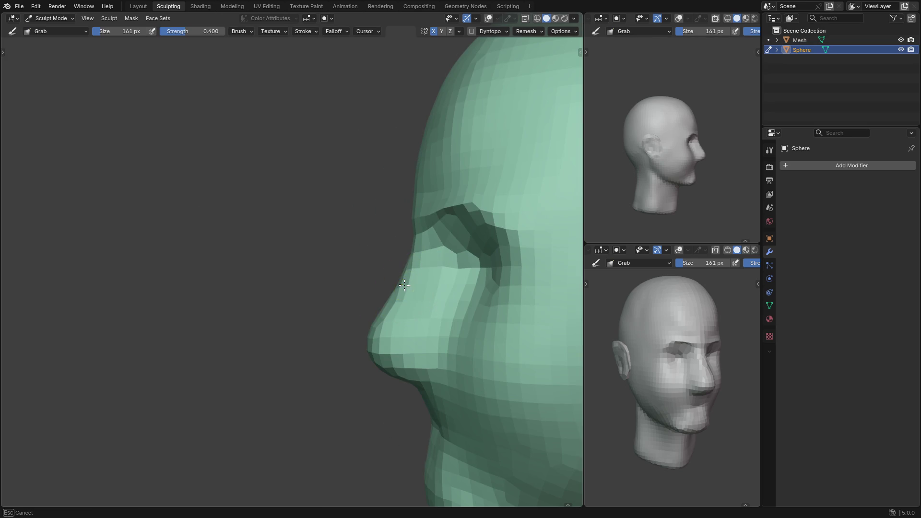
mouse_move(401, 283)
left_mouse_down()
mouse_move(392, 302)
mouse_move(417, 237)
left_mouse_up()
mouse_move(417, 236)
middle_mouse_down()
mouse_move(437, 275)
mouse_move(463, 281)
mouse_move(394, 231)
mouse_move(413, 269)
mouse_move(411, 311)
mouse_move(417, 288)
mouse_move(397, 294)
middle_mouse_up()
scroll(437, 276, "down", 4)
scroll(403, 249, "down", 2)
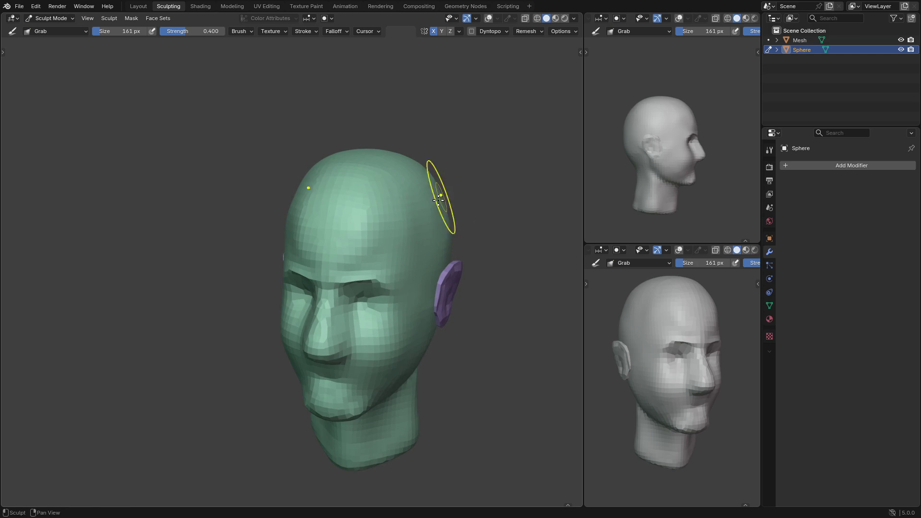
Snap to Top view, then pan and tilt the view to frame the face
middle_click_drag(442, 267, 468, 304)
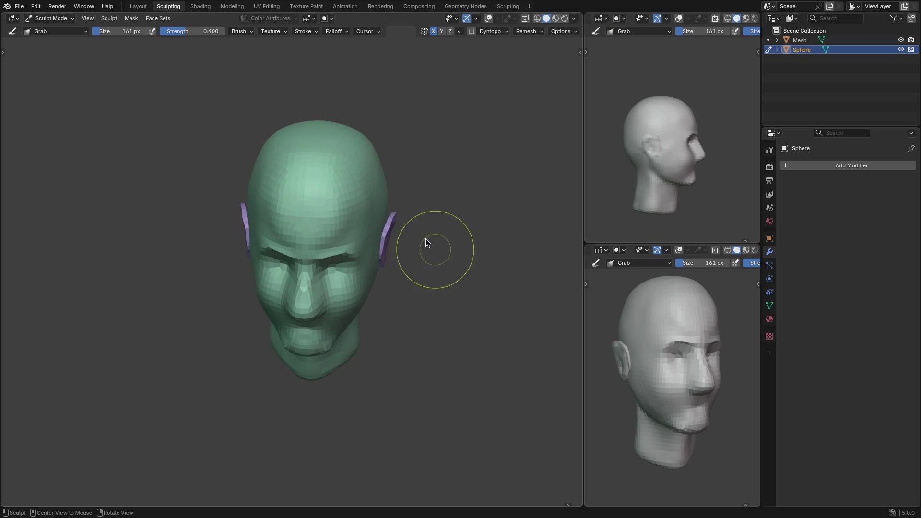
key("grave")
left_click(404, 150)
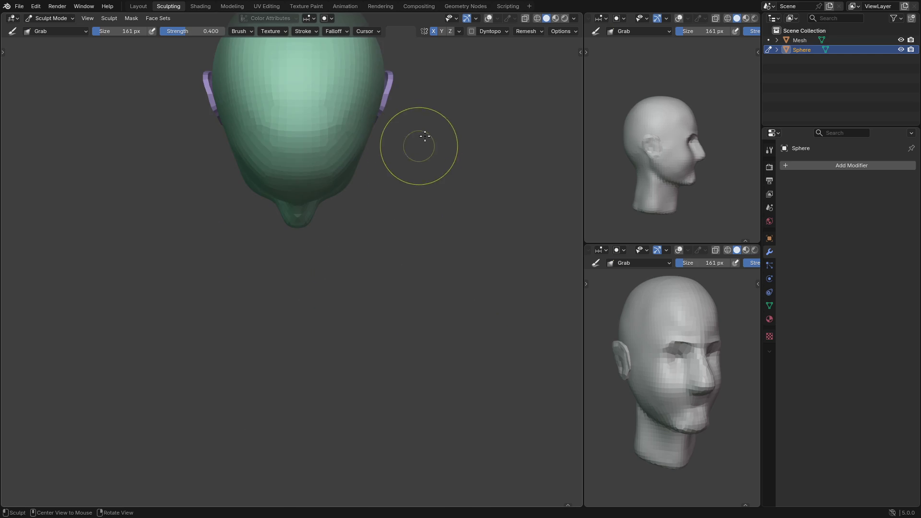
mouse_move(425, 147)
middle_mouse_down("shift")
mouse_move(431, 294)
mouse_move(434, 225)
middle_mouse_up("shift")
scroll(434, 235, "down", 4)
scroll(434, 235, "down", 4)
middle_click_drag(416, 269, 417, 173)
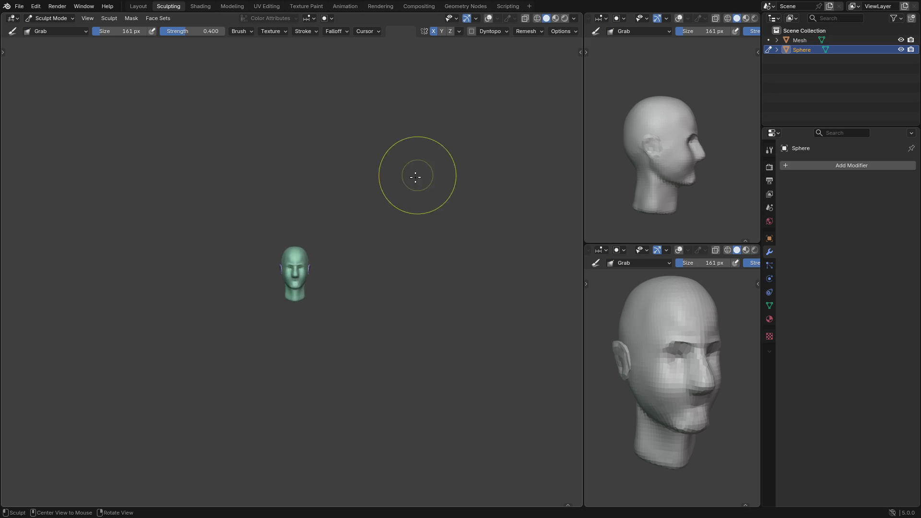
scroll(389, 278, "up", 2)
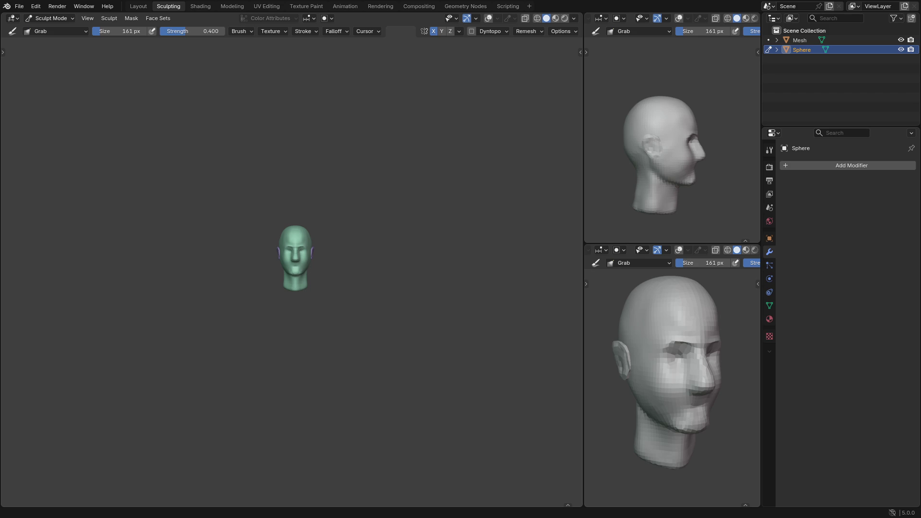
In Right side view, Grab-drag to fill the dent at the top of the nose bridge
key("grave")
left_click(386, 247)
scroll(308, 261, "up", 4)
scroll(299, 257, "up", 2)
middle_click_drag(286, 221, 305, 240, "shift")
scroll(303, 288, "up", 2)
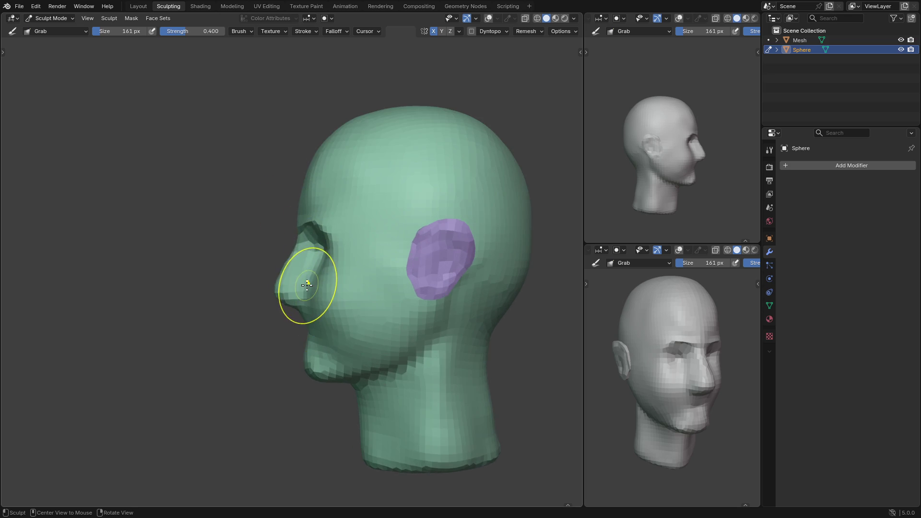
mouse_move(305, 239)
left_mouse_down()
mouse_move(302, 231)
mouse_move(300, 255)
mouse_move(278, 264)
left_mouse_up()
In Object Mode, measure the nose length from the bridge downward with the Measure tool
key("t")
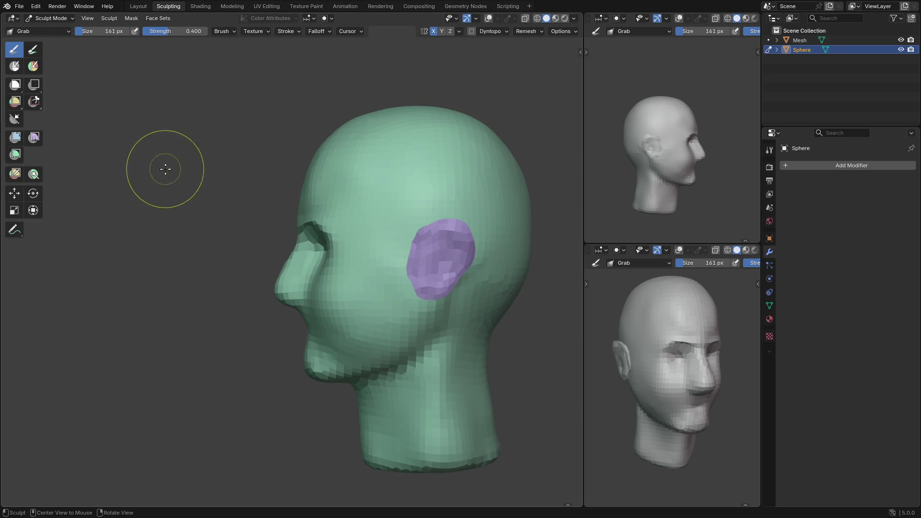
key("t")
key("ctrl+Tab")
left_click(23, 168)
key("t")
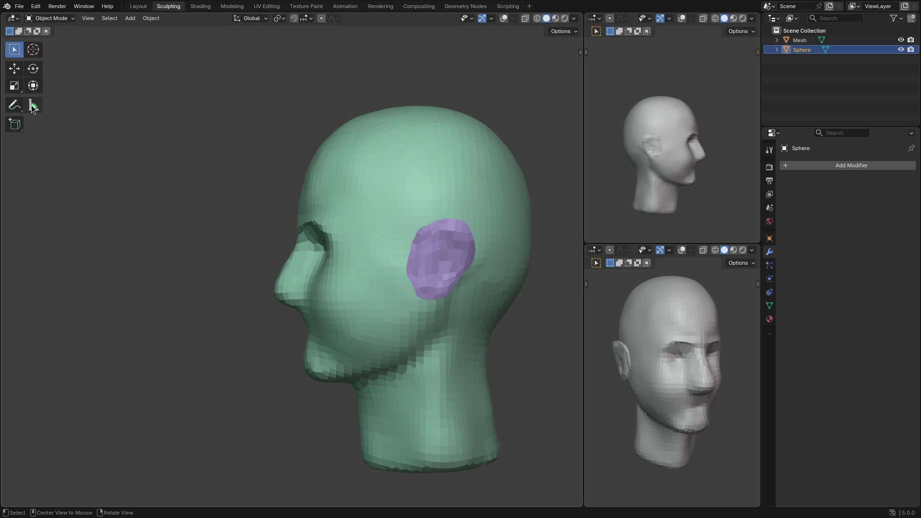
left_click(33, 105)
mouse_move(297, 226)
left_mouse_down()
mouse_move(314, 292)
mouse_move(304, 286)
left_mouse_up()
Back in Sculpt Mode, pull the nose forward with a 171 px Grab brush
key("t")
key("ctrl+Tab")
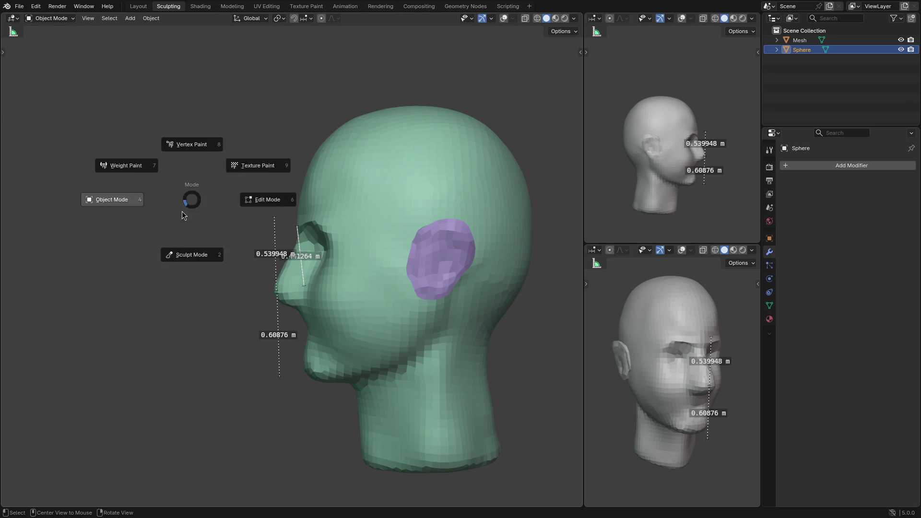
left_click(193, 254)
key("f")
left_click(309, 277)
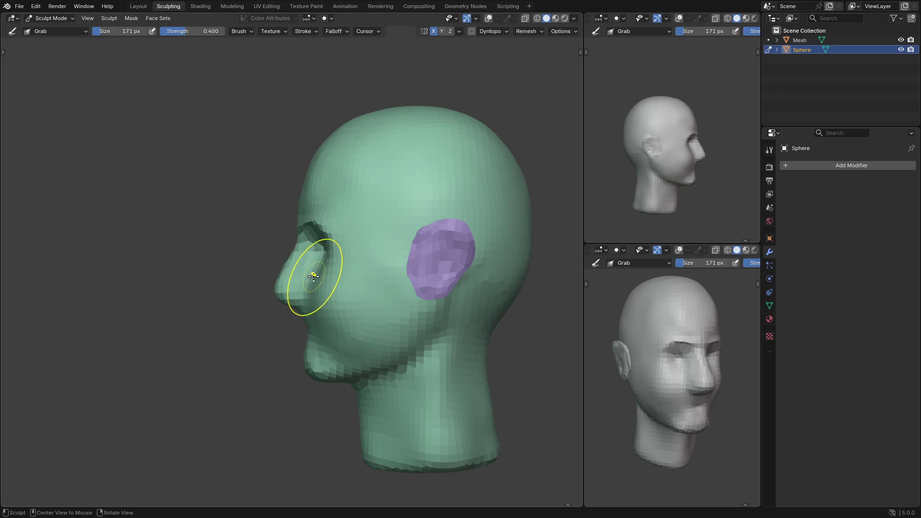
mouse_move(312, 278)
left_mouse_down()
mouse_move(308, 288)
mouse_move(304, 273)
left_mouse_up()
Switch to the Mask brush and set its size to 137 px
key("m")
mouse_move(304, 273)
middle_mouse_down()
mouse_move(293, 276)
mouse_move(317, 276)
middle_mouse_up()
key("f")
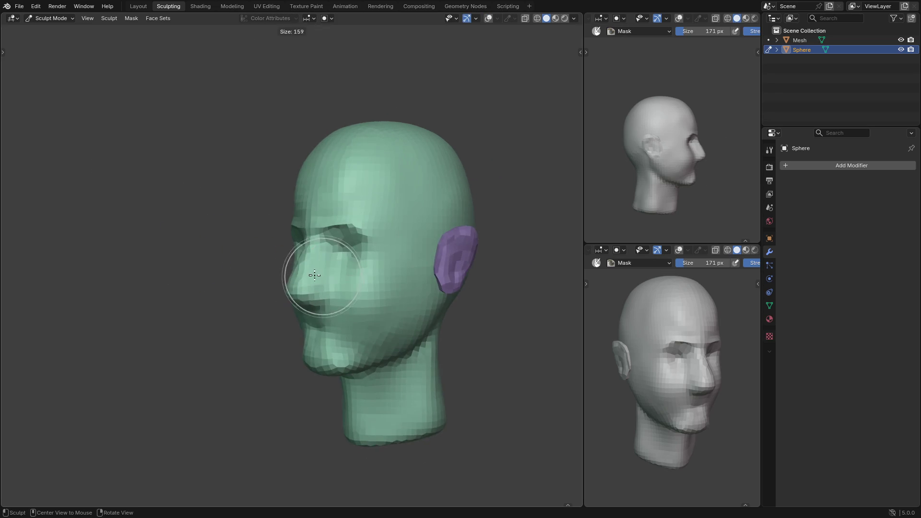
left_click(305, 276)
scroll(300, 277, "up", 3)
Hide the pink annotation strokes via the sidebar's View tab annotation layer
left_click(488, 19)
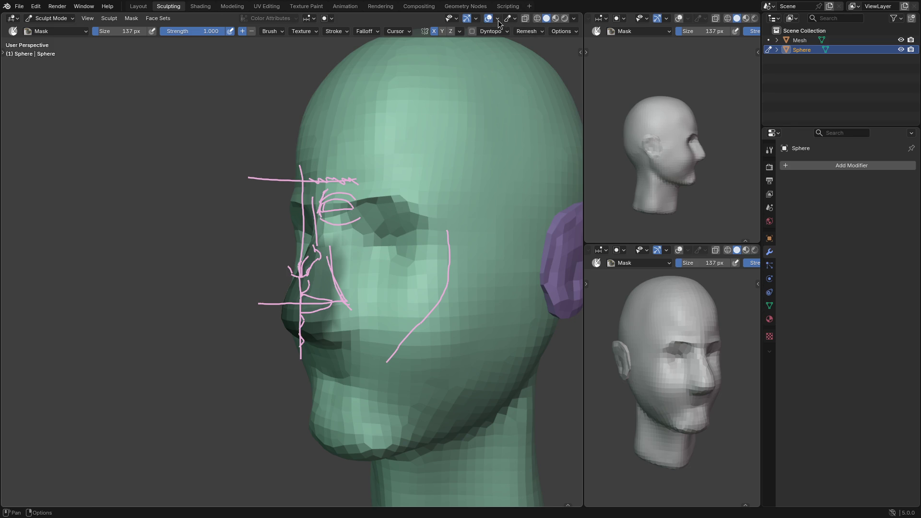
key("n")
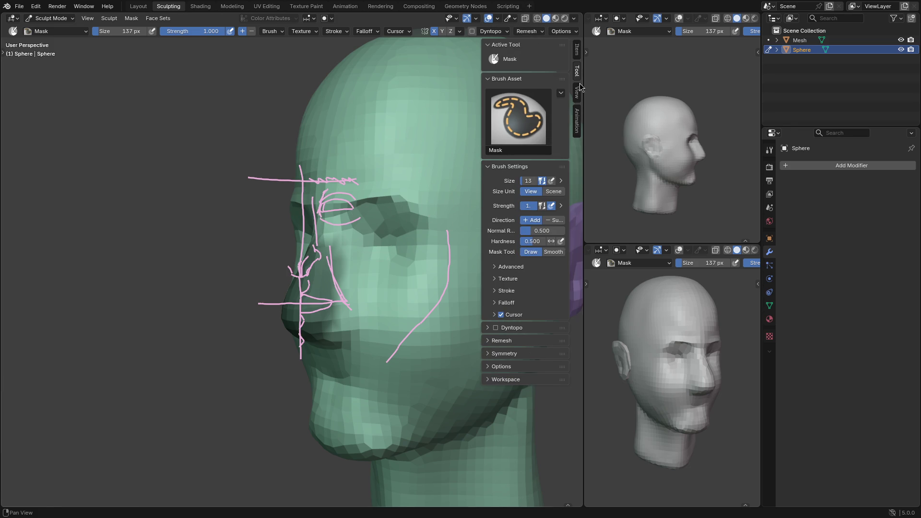
left_click(578, 56)
left_click(578, 121)
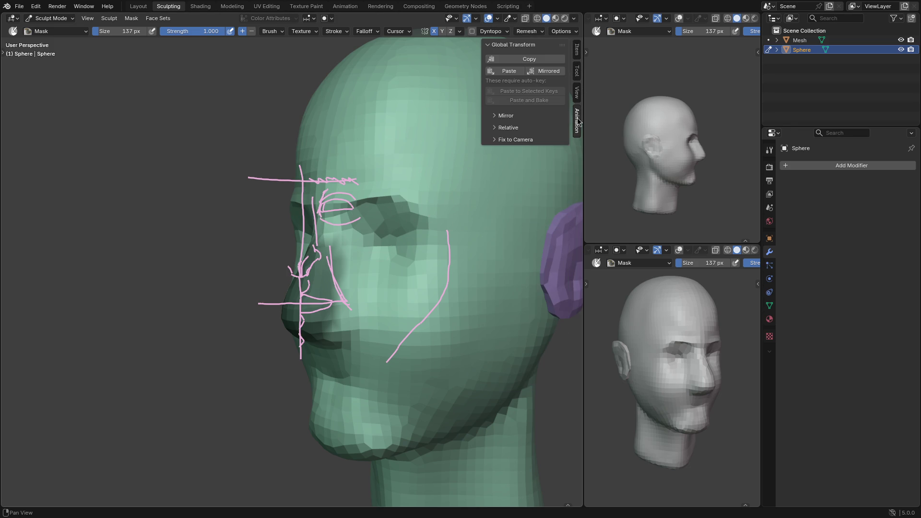
left_click(578, 94)
left_click(508, 85)
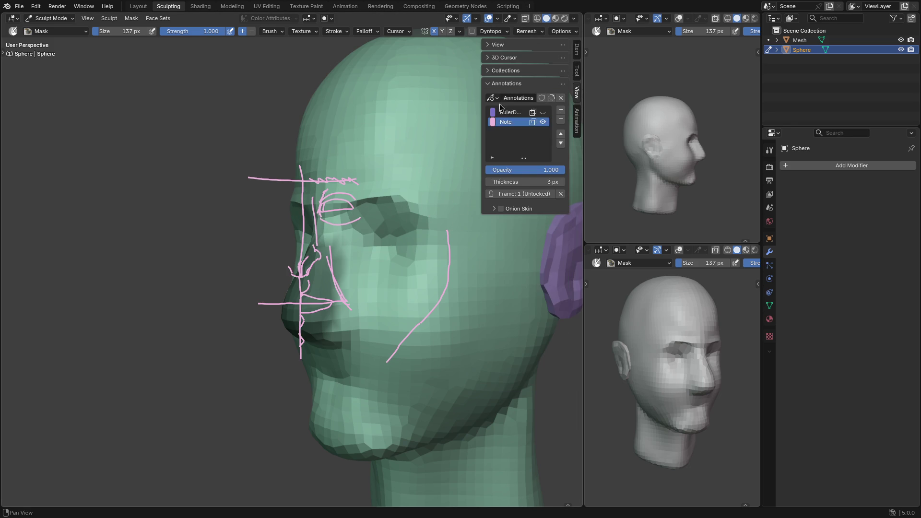
left_click(548, 126)
key("n")
Paint a mask from the nose base up the bridge and extend it up the cheek
mouse_move(338, 331)
left_mouse_down()
mouse_move(352, 283)
mouse_move(326, 231)
mouse_move(377, 210)
mouse_move(370, 252)
mouse_move(381, 281)
left_mouse_up()
key("KP_1")
key("KP_6")
left_click_drag(415, 342, 404, 268)
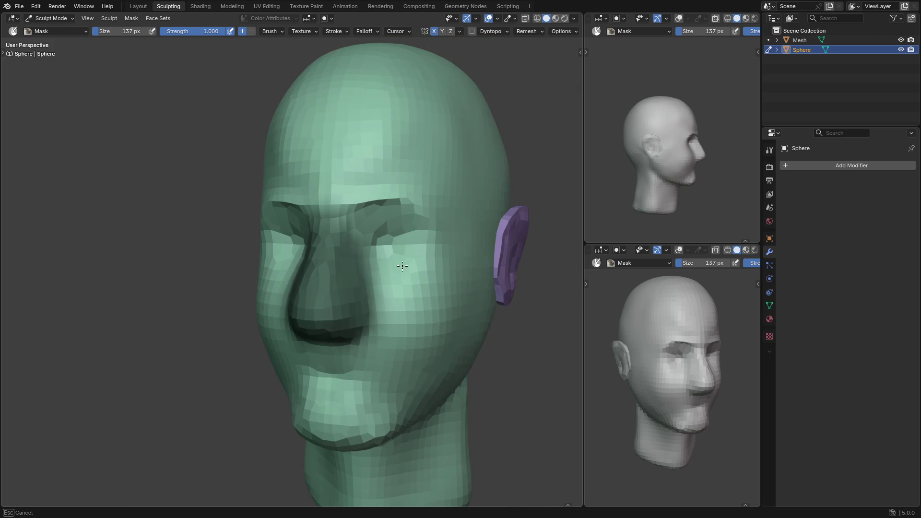
Finish the cheek mask, then switch to the Grab brush at 243 px in Right view
left_click_drag(348, 189, 349, 189)
key("KP_3")
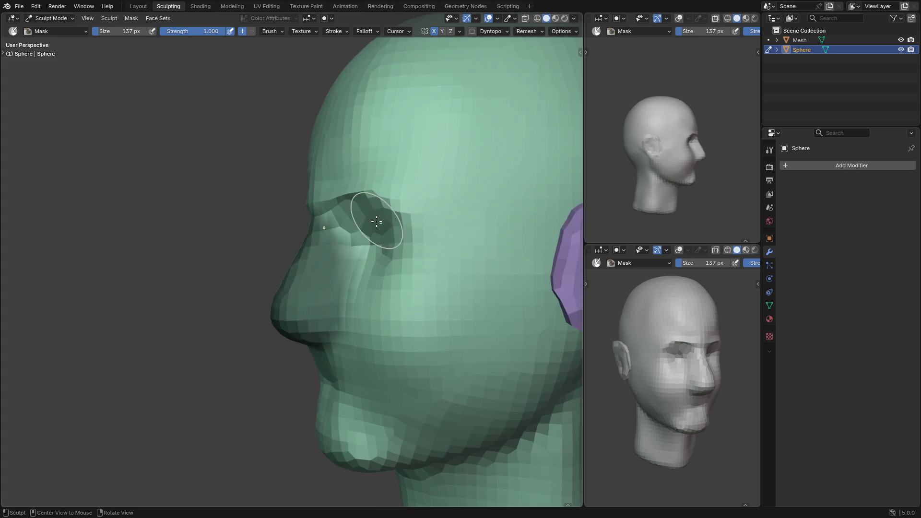
scroll(370, 237, "up", 2)
key("f")
left_click(347, 299)
key("g")
scroll(346, 302, "down", 2)
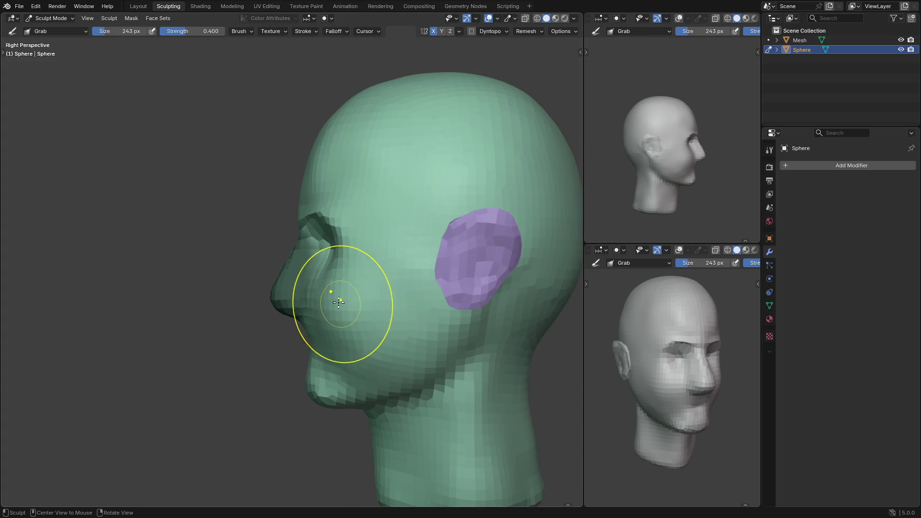
Grab beside the nose, reshape the brow, deepen the eye socket and refine the nose
left_click_drag(319, 293, 311, 267)
mouse_move(296, 223)
left_mouse_down()
mouse_move(308, 222)
mouse_move(319, 204)
left_mouse_up()
left_click_drag(320, 204, 320, 202)
left_click_drag(318, 297, 319, 283)
mouse_move(319, 283)
middle_mouse_down()
mouse_move(370, 304)
mouse_move(325, 278)
middle_mouse_up()
left_click_drag(325, 279, 319, 288)
Shrink the Grab brush to 181 px, pull the head's lower edge, and return to Right view
mouse_move(319, 288)
middle_mouse_down()
mouse_move(399, 381)
mouse_move(398, 371)
middle_mouse_up()
scroll(408, 297, "up", 3)
key("f")
left_click(391, 292)
left_click_drag(391, 292, 427, 295)
middle_click_drag(428, 298, 370, 212)
key("grave")
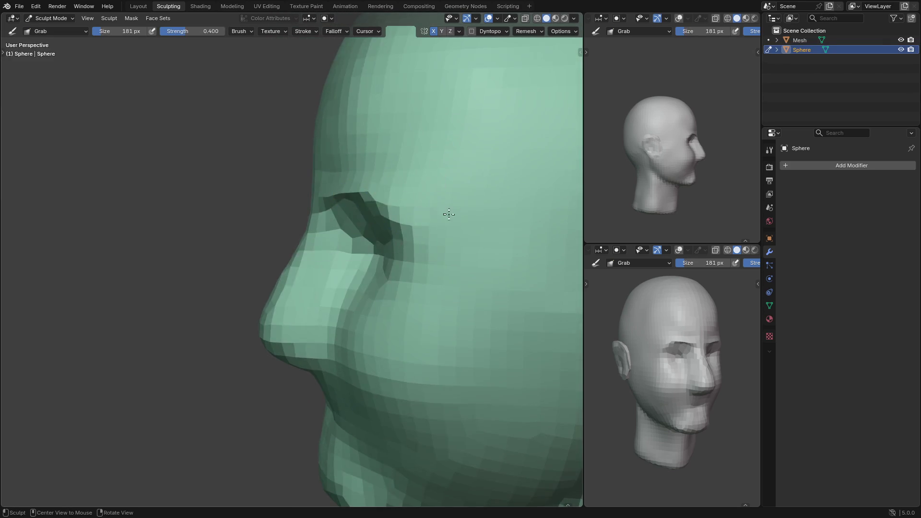
left_click(437, 206)
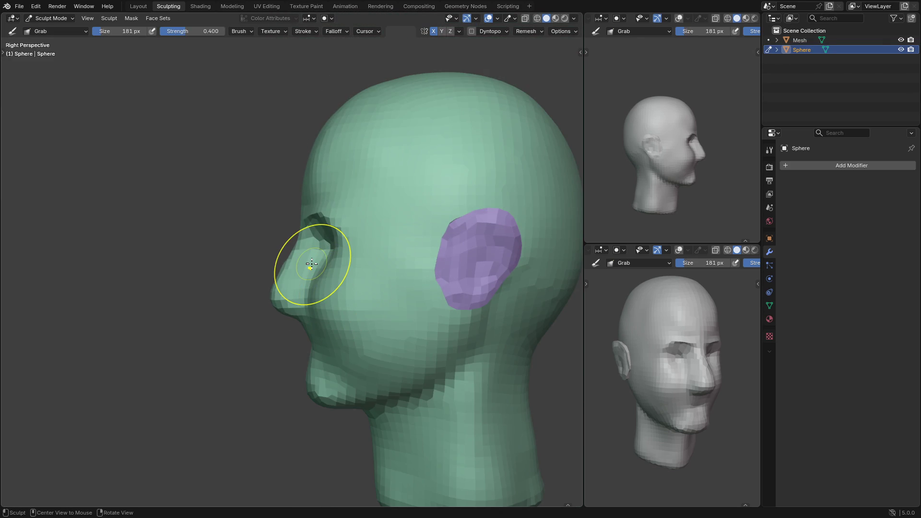
key("ctrl+Tab")
In Object Mode, turn the nose ruler into an angle measurement from nose to brow
left_click(263, 253)
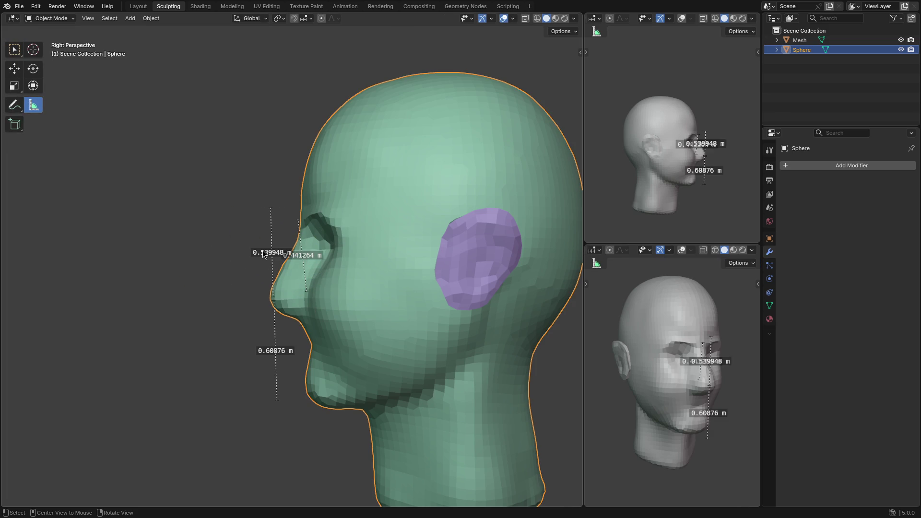
left_click_drag(303, 221, 303, 219)
left_click_drag(310, 292, 311, 290)
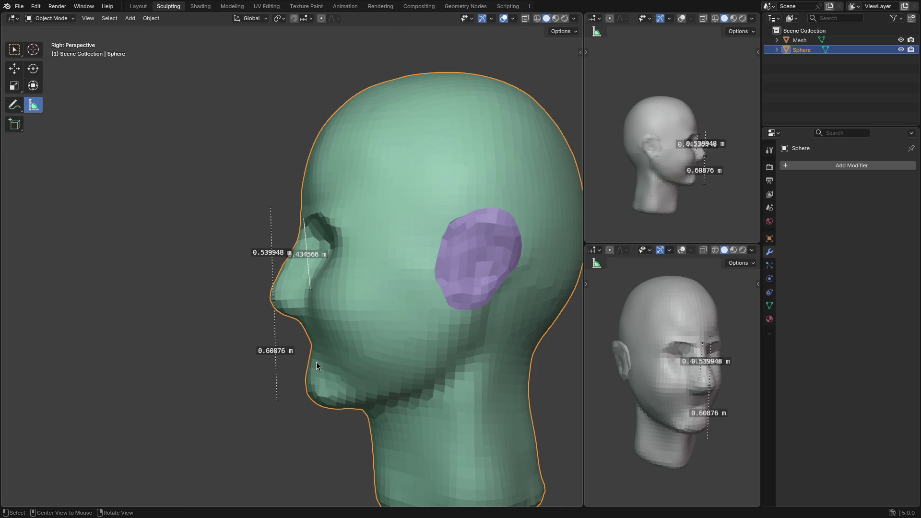
left_click_drag(305, 251, 306, 254)
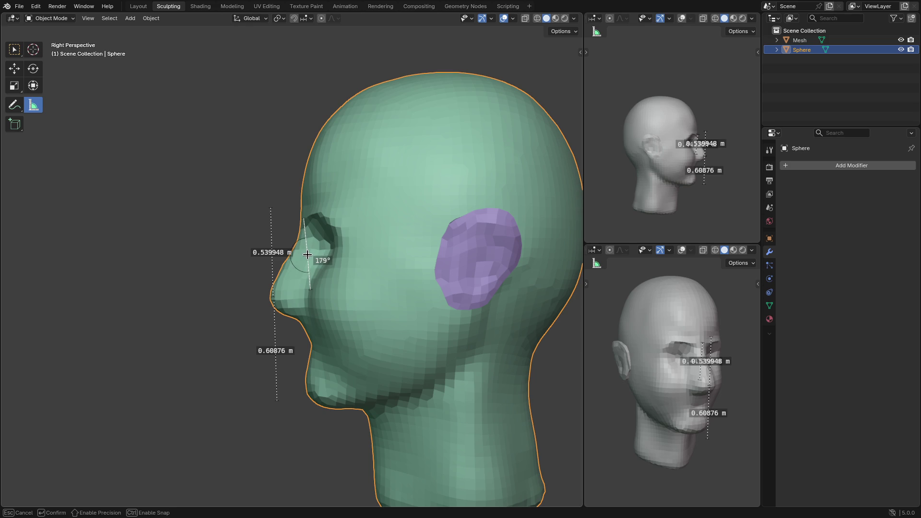
mouse_move(309, 272)
left_mouse_down()
mouse_move(335, 257)
mouse_move(341, 226)
left_mouse_up()
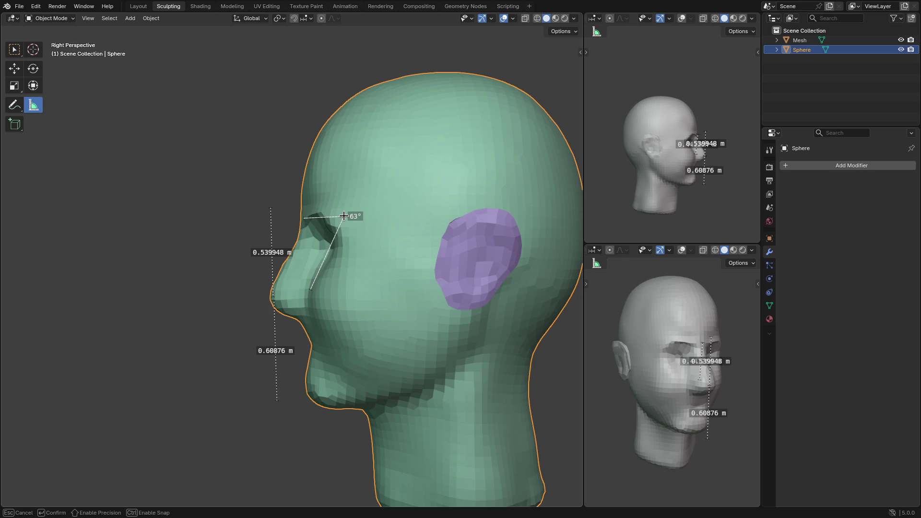
left_click_drag(343, 216, 343, 216)
left_click_drag(310, 288, 314, 287)
left_click_drag(311, 282, 312, 282)
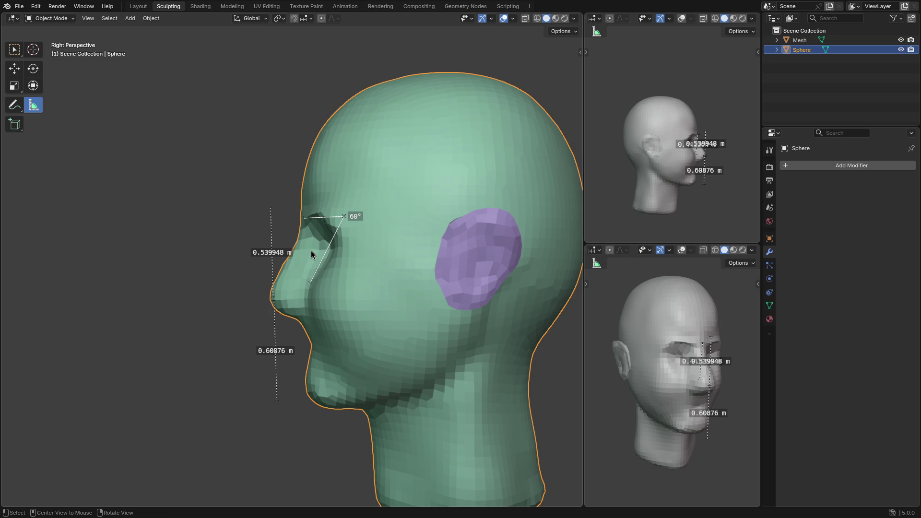
Delete both measuring rulers from the view
key("Delete")
left_click_drag(276, 350, 277, 359)
key("Delete")
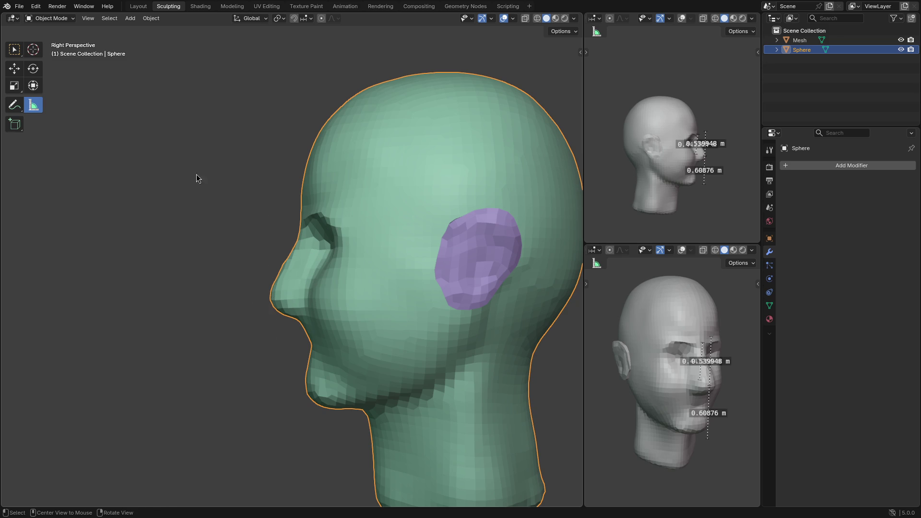
key("ctrl+Tab")
Enter Sculpt Mode in front view and pull the brows with a 201 px Grab brush
left_click(245, 235)
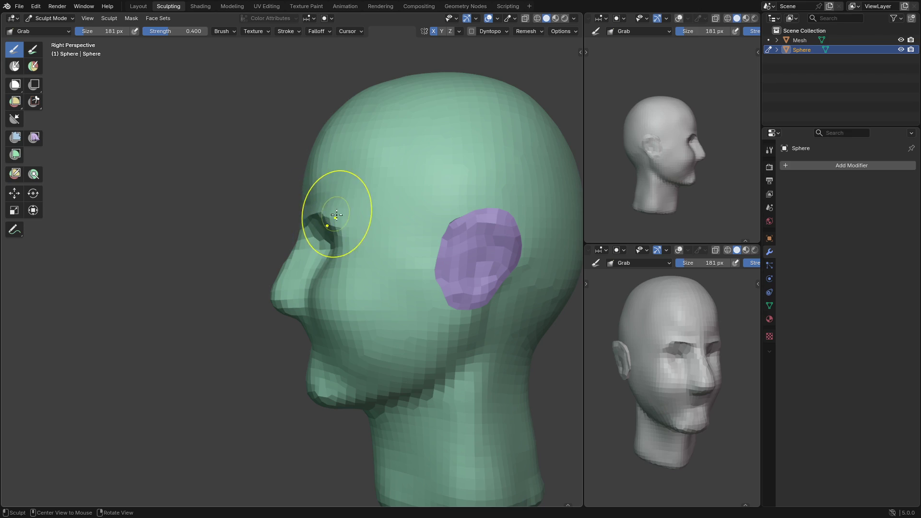
key("KP_1")
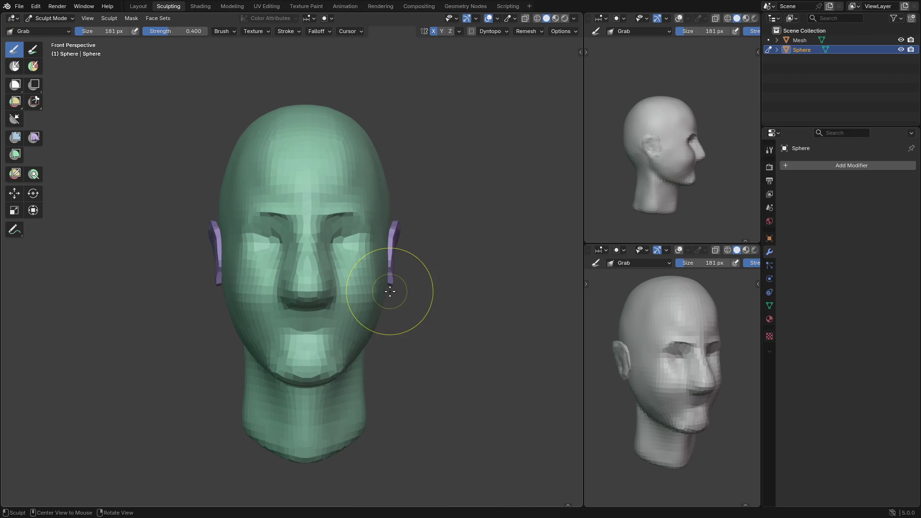
scroll(391, 288, "up", 1)
middle_click_drag(361, 218, 338, 244, "shift")
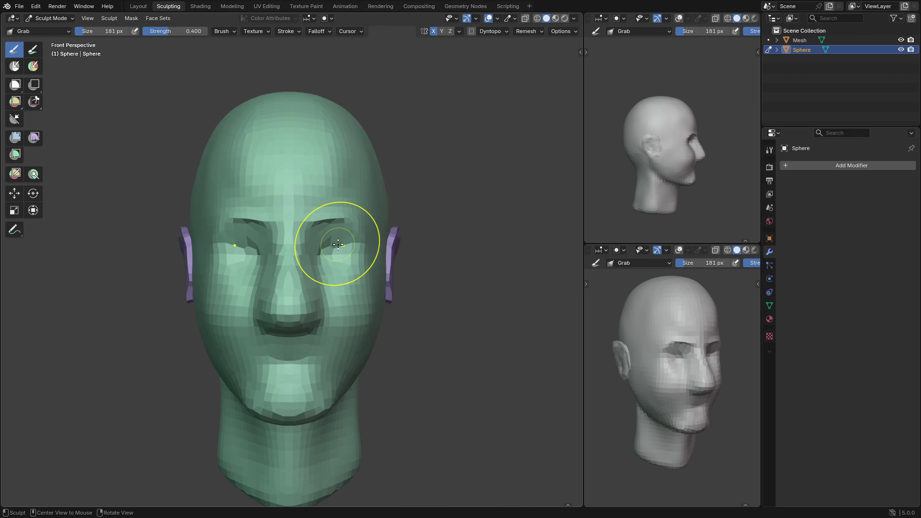
key("bracketright")
left_click_drag(350, 221, 357, 218)
Check the symmetry options, reframe the head in view, and undo the last change
scroll(360, 219, "up", 1)
scroll(411, 216, "down", 4)
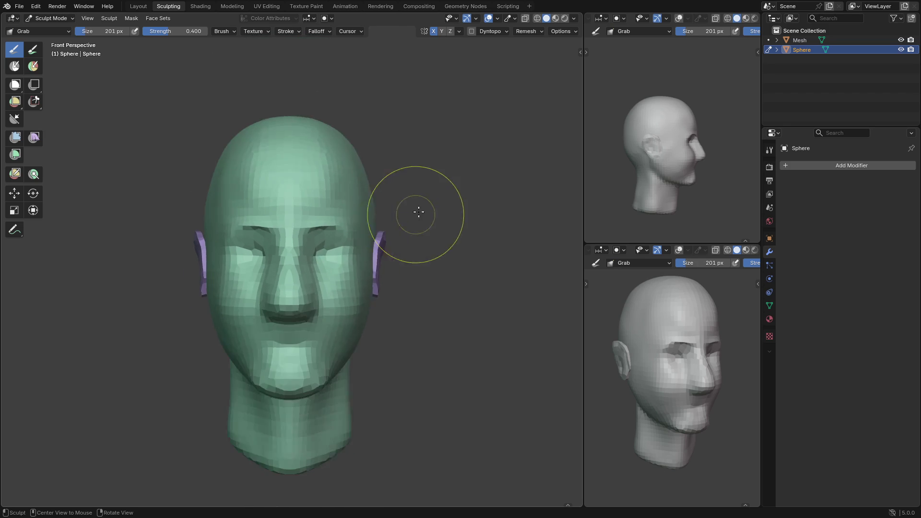
left_click(459, 31)
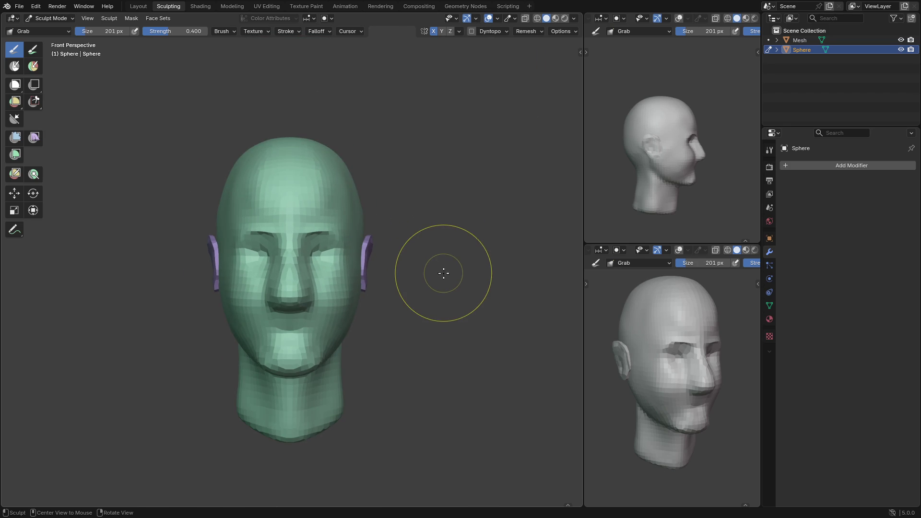
mouse_move(440, 272)
middle_mouse_down("shift")
mouse_move(422, 226)
mouse_move(420, 236)
middle_mouse_up("shift")
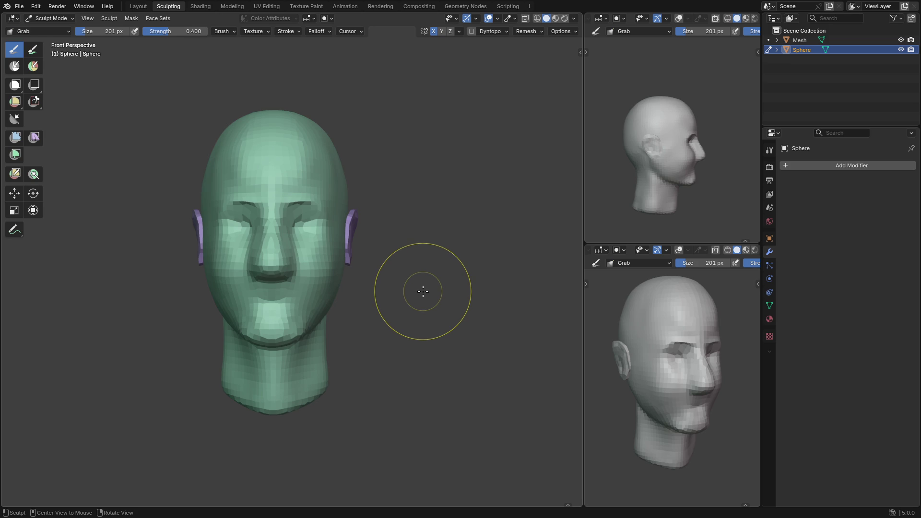
key("ctrl+z")
Save the file and keep an incremental copy as 02.blend
key("ctrl+s")
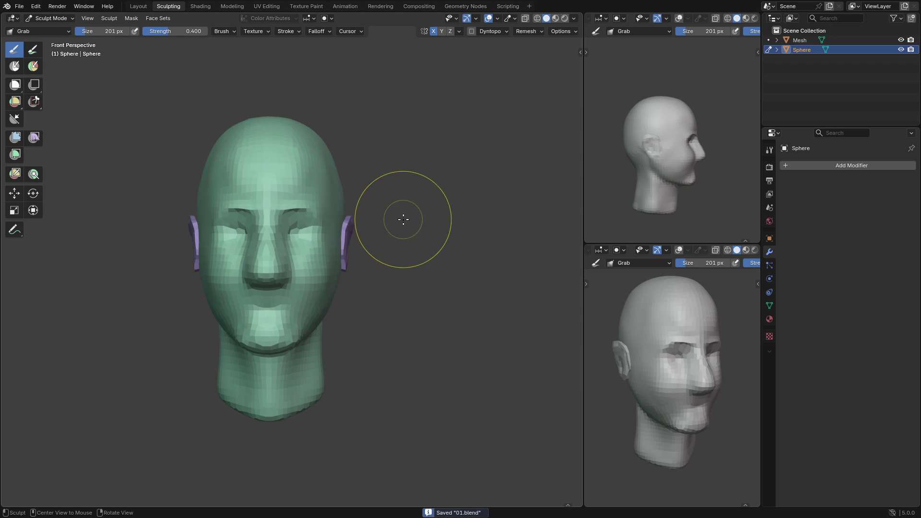
left_click(20, 6)
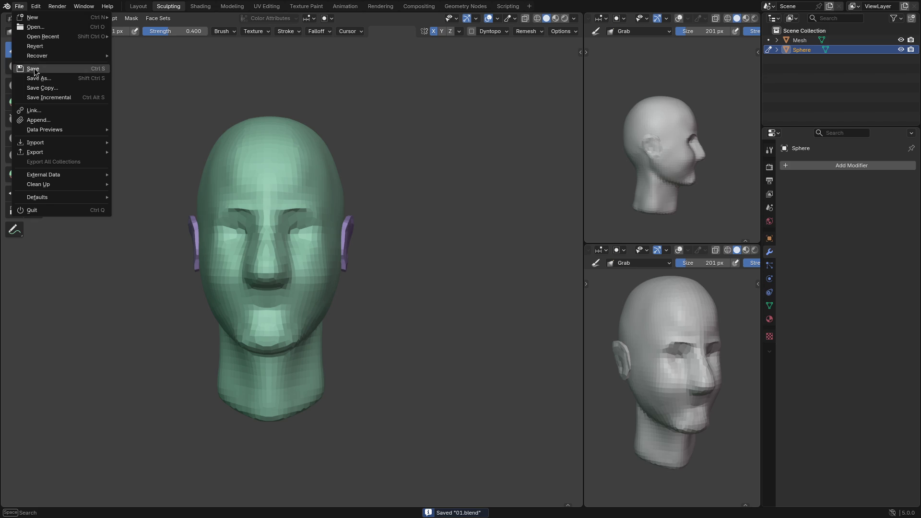
left_click(40, 99)
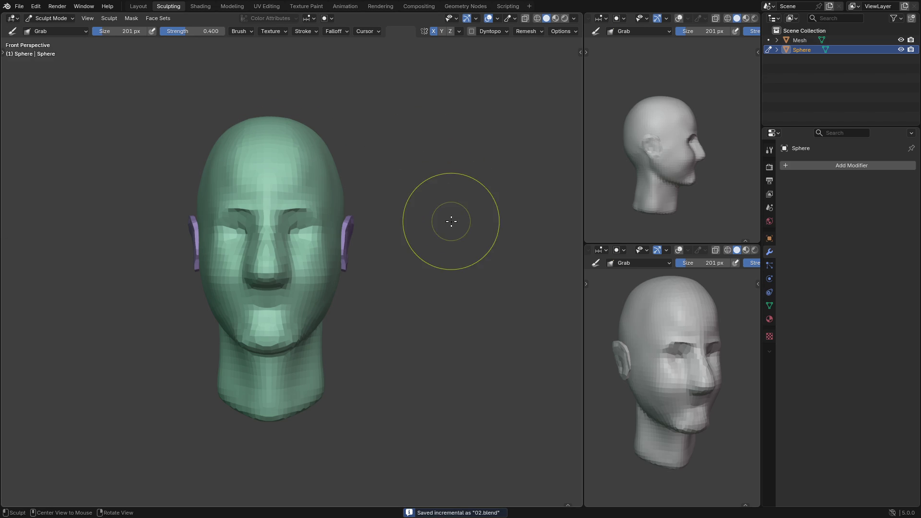
Set the remesh voxel size to 0.0403 m and zoom in on the head
key("ctrl+Tab")
left_click(460, 283)
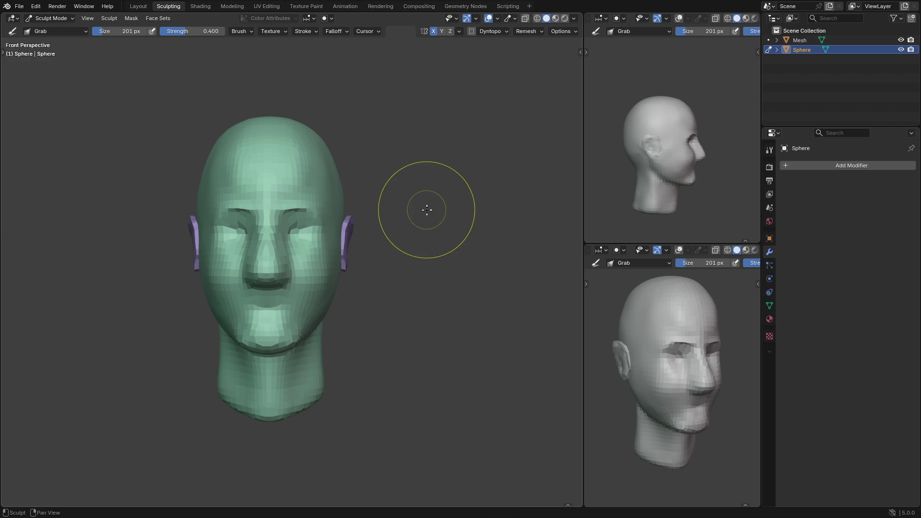
key("r")
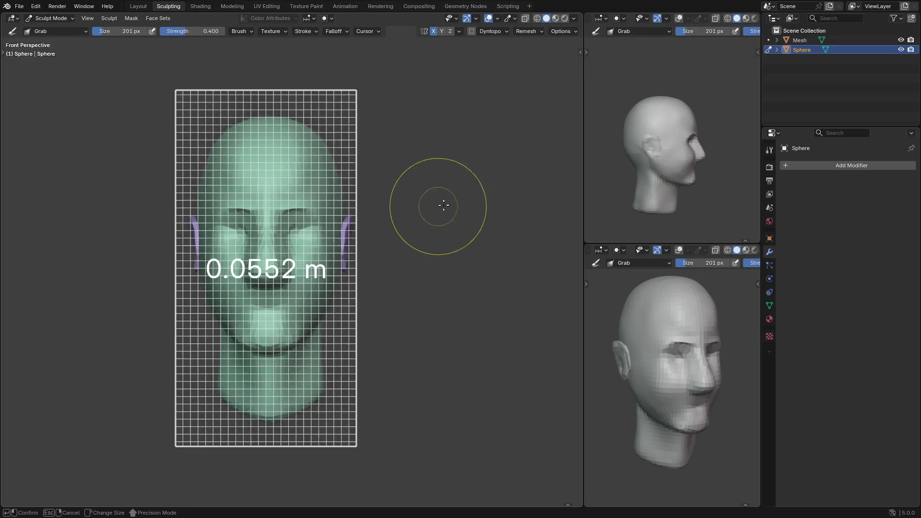
left_click(519, 178)
key("r")
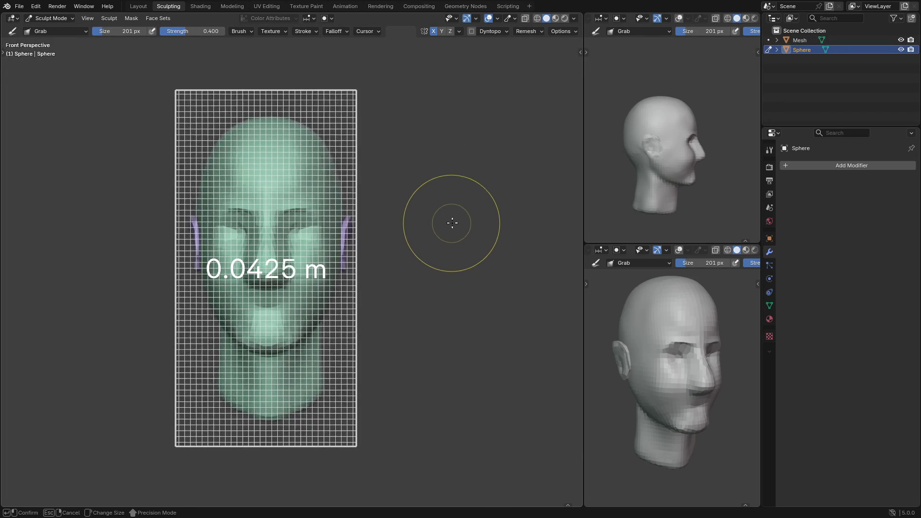
left_click(482, 207)
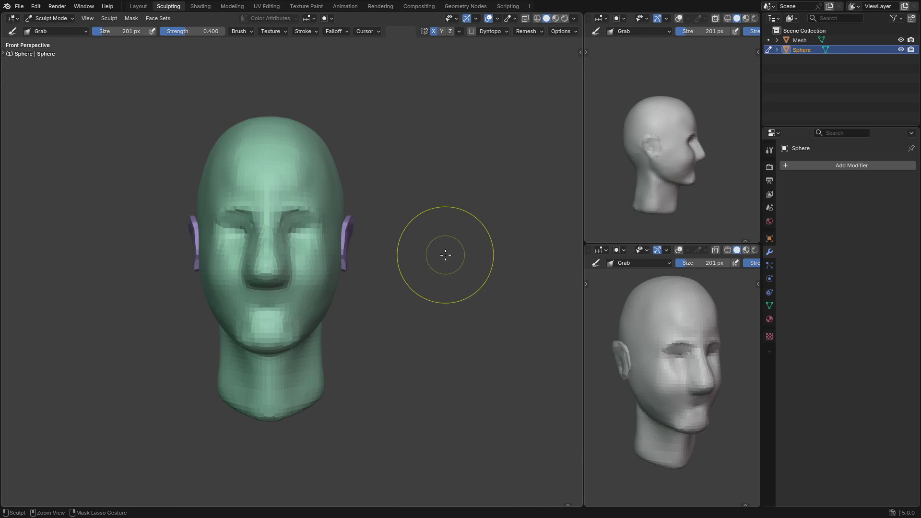
mouse_move(354, 250)
middle_mouse_down("ctrl")
mouse_move(405, 267)
mouse_move(376, 258)
mouse_move(339, 263)
middle_mouse_up("ctrl")
Resize the brush to 119 px and switch to Pinch for the eye area
key("shift+c")
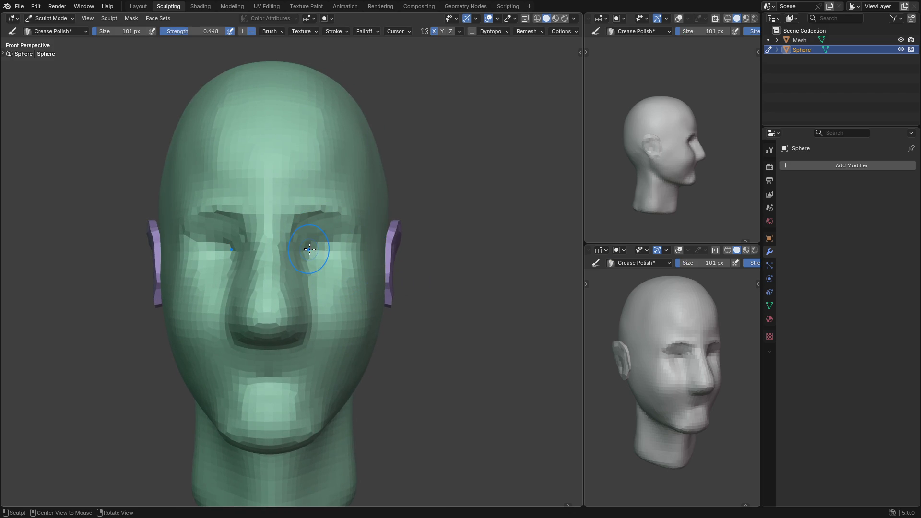
key("g")
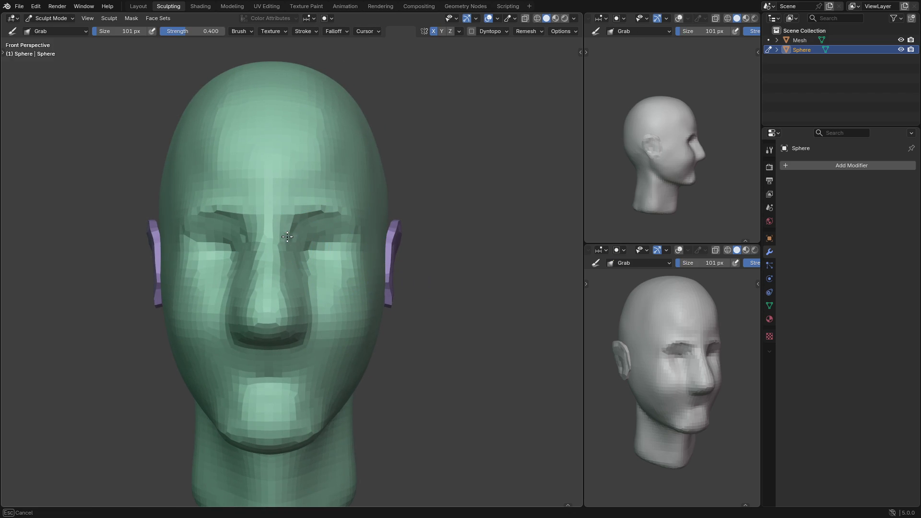
key("f")
left_click(299, 222)
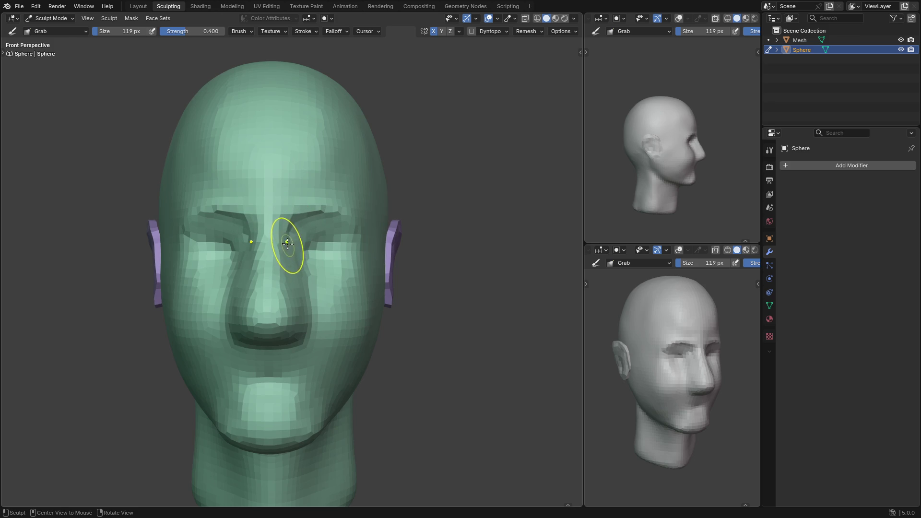
key("p")
mouse_move(277, 288)
middle_mouse_down()
mouse_move(257, 288)
mouse_move(287, 248)
middle_mouse_up()
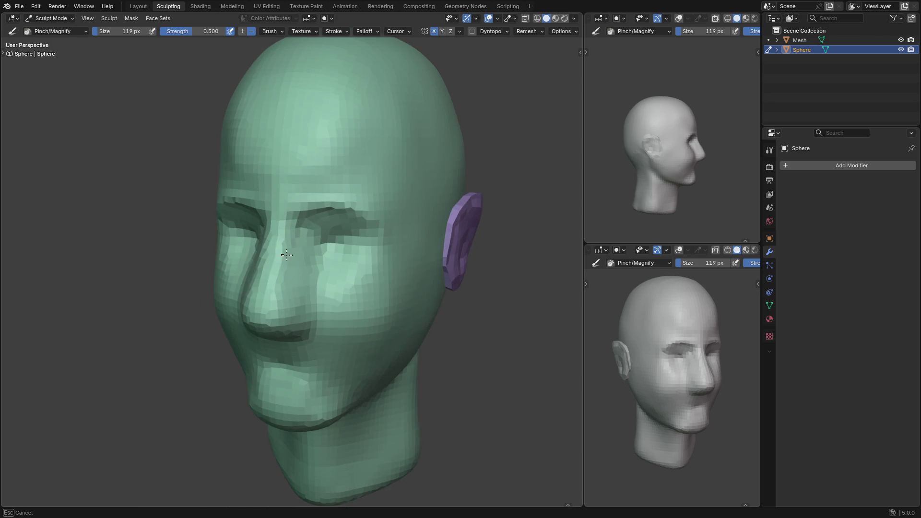
Orbit to frontal and tilted left views and pull the nose tip into shape with Grab
middle_click_drag(278, 286, 289, 244)
mouse_move(280, 292)
middle_mouse_down()
mouse_move(280, 241)
mouse_move(301, 288)
mouse_move(314, 269)
middle_mouse_up()
scroll(300, 288, "up", 2)
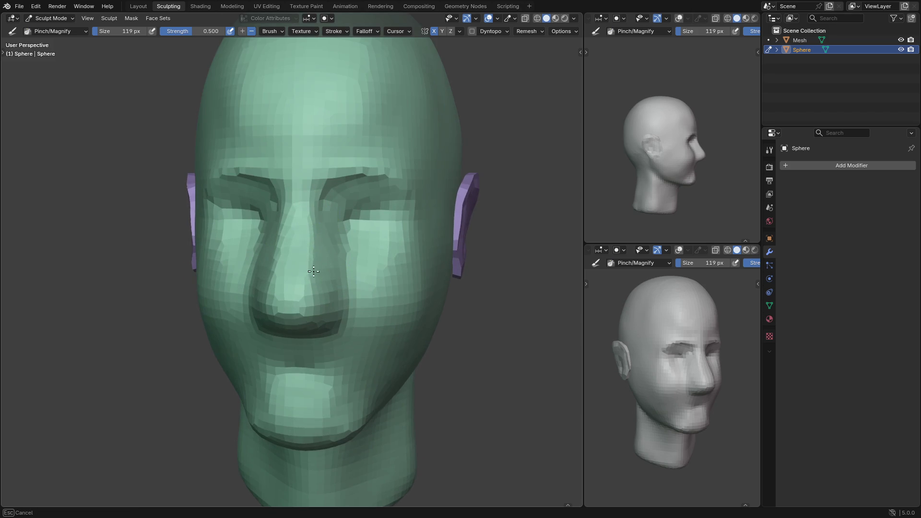
mouse_move(301, 219)
middle_mouse_down()
mouse_move(308, 288)
mouse_move(317, 269)
mouse_move(308, 286)
mouse_move(344, 283)
middle_mouse_up()
scroll(323, 305, "up", 2)
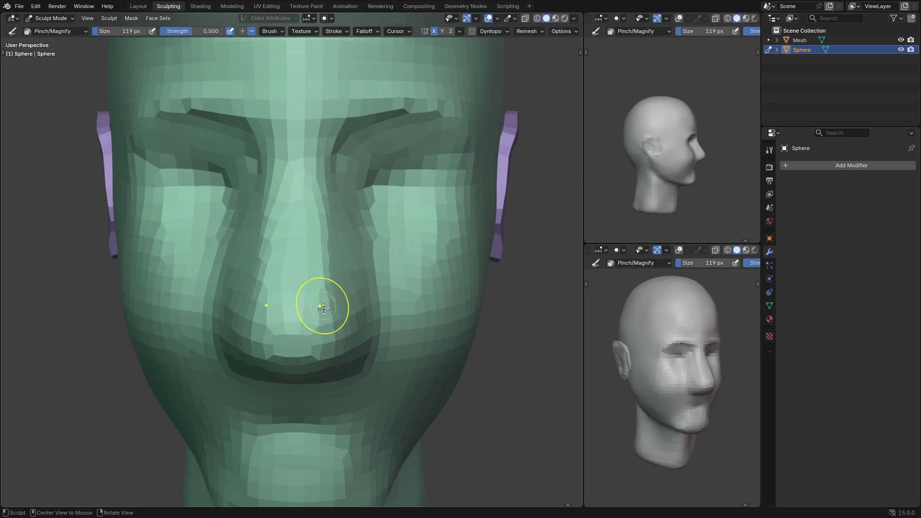
key("g")
mouse_move(330, 334)
middle_mouse_down()
mouse_move(328, 305)
mouse_move(329, 335)
mouse_move(311, 347)
mouse_move(301, 332)
mouse_move(306, 338)
mouse_move(314, 320)
mouse_move(310, 307)
mouse_move(272, 321)
mouse_move(355, 267)
mouse_move(329, 267)
mouse_move(304, 294)
middle_mouse_up()
key("shift+c")
Set the Scrape/Fill brush strength to 0.812, then pinch the underside of the nose
key("shift+t")
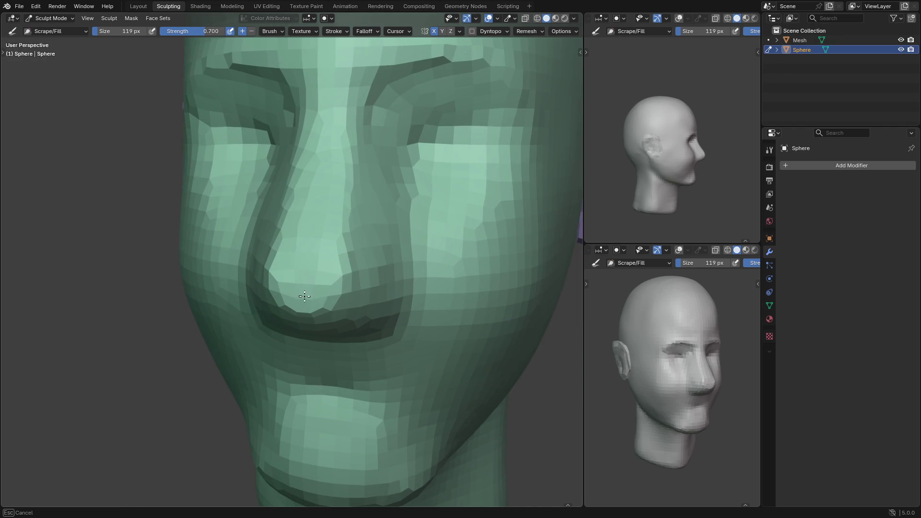
key("shift+f")
left_click(306, 274)
key("p")
middle_click_drag(360, 288, 344, 262)
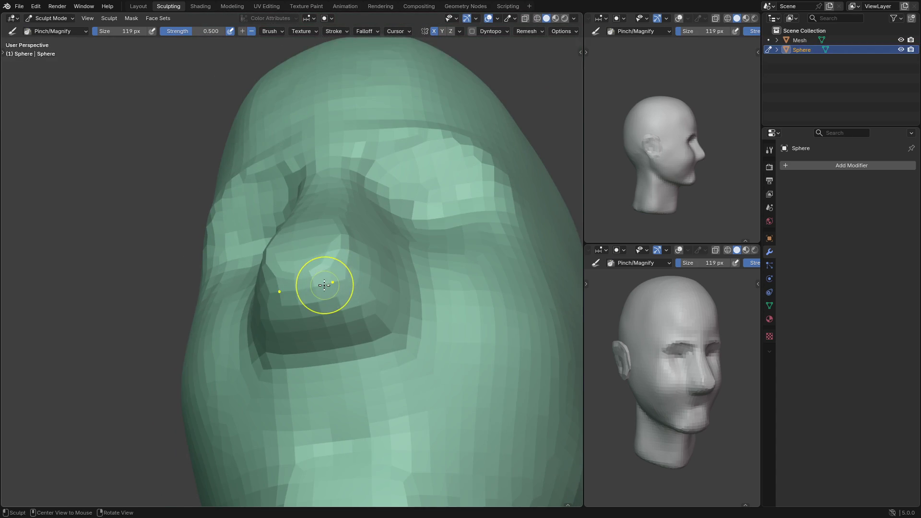
Switch to Clay Strips at 0.436 strength and view the nose from front and side
key("c")
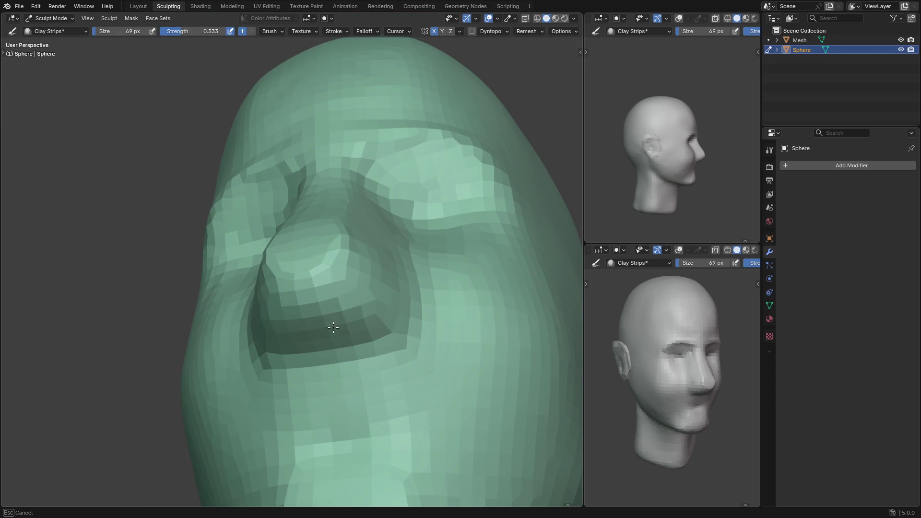
key("shift+f")
left_click(352, 300)
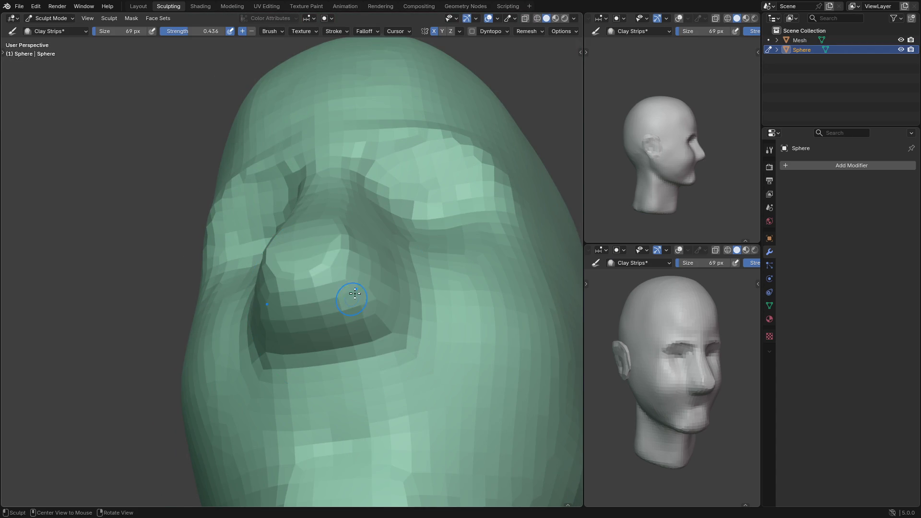
scroll(482, 76, "down", 10)
mouse_move(482, 76)
middle_mouse_down()
mouse_move(450, 180)
mouse_move(377, 257)
mouse_move(374, 273)
middle_mouse_up()
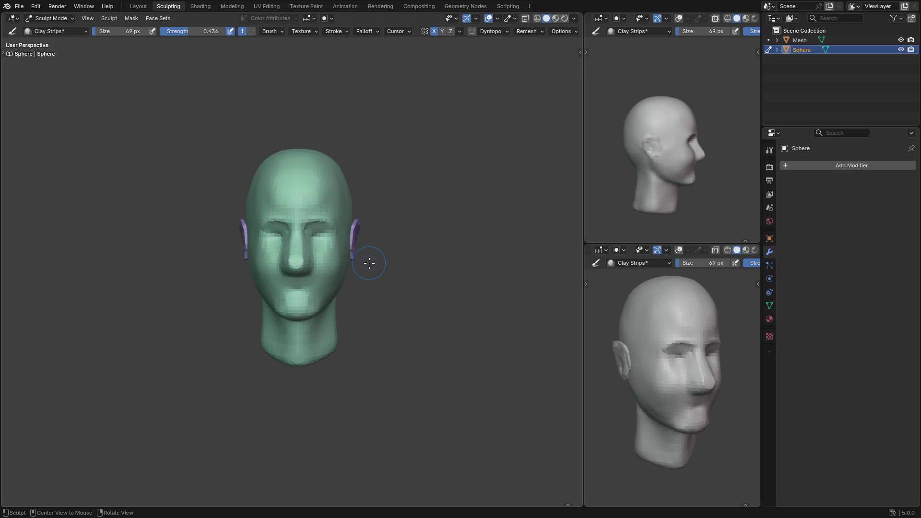
scroll(374, 260, "up", 5)
mouse_move(355, 263)
middle_mouse_down()
mouse_move(318, 267)
mouse_move(312, 295)
middle_mouse_up()
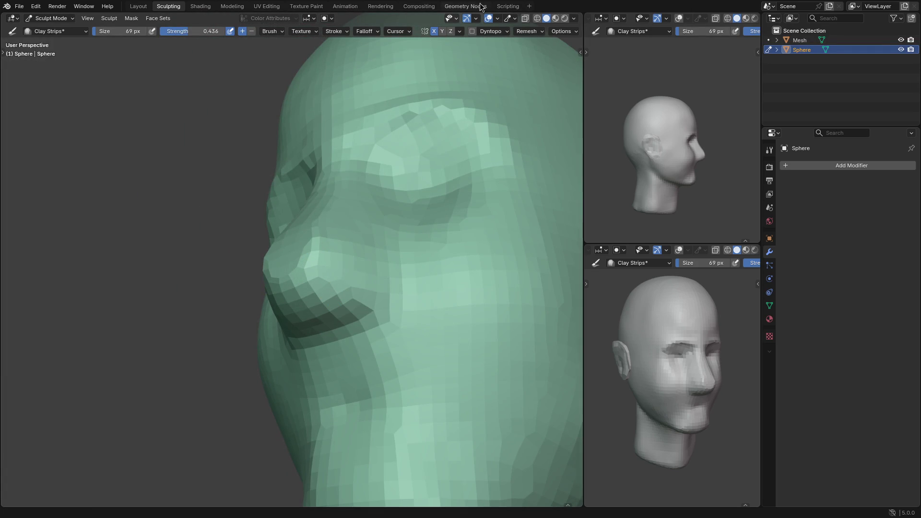
left_click(500, 30)
Turn on dynamic topology and build up clay around the nostril with a 107 px brush
left_click(473, 31)
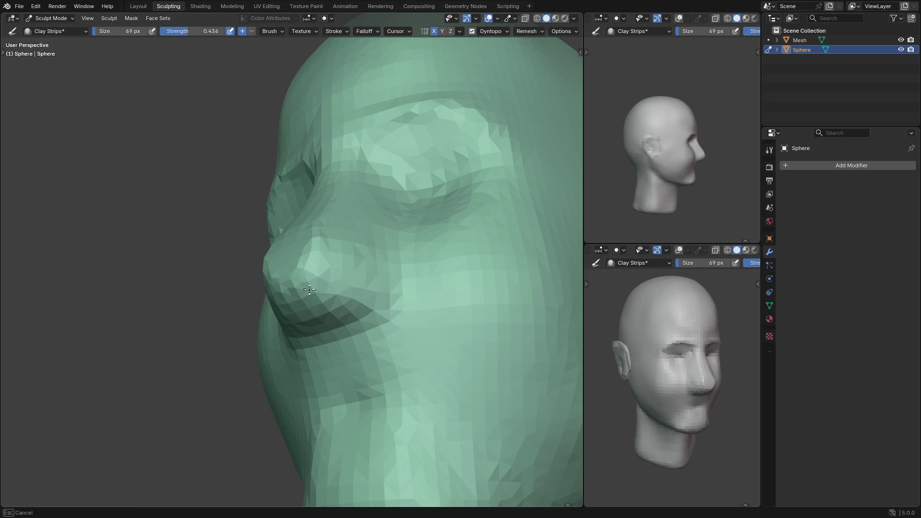
mouse_move(329, 257)
middle_mouse_down()
mouse_move(339, 288)
mouse_move(323, 265)
mouse_move(319, 282)
middle_mouse_up()
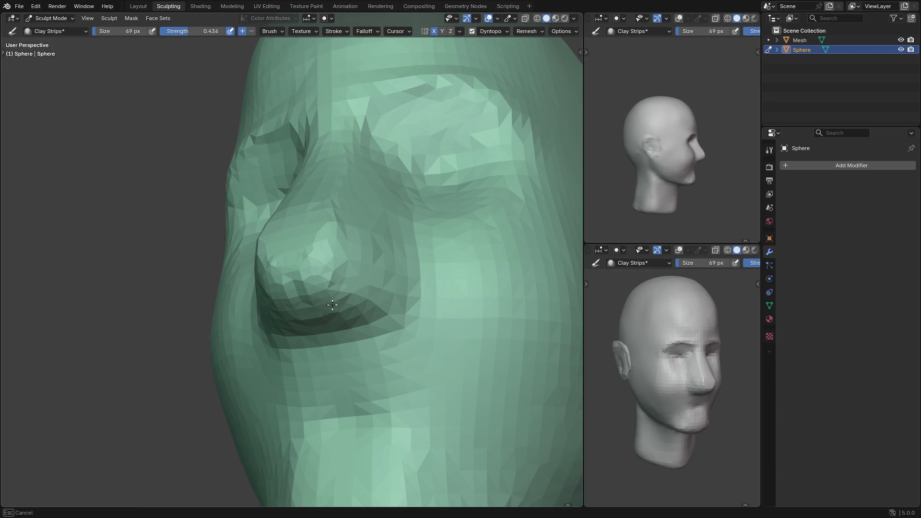
middle_click_drag(357, 310, 354, 310)
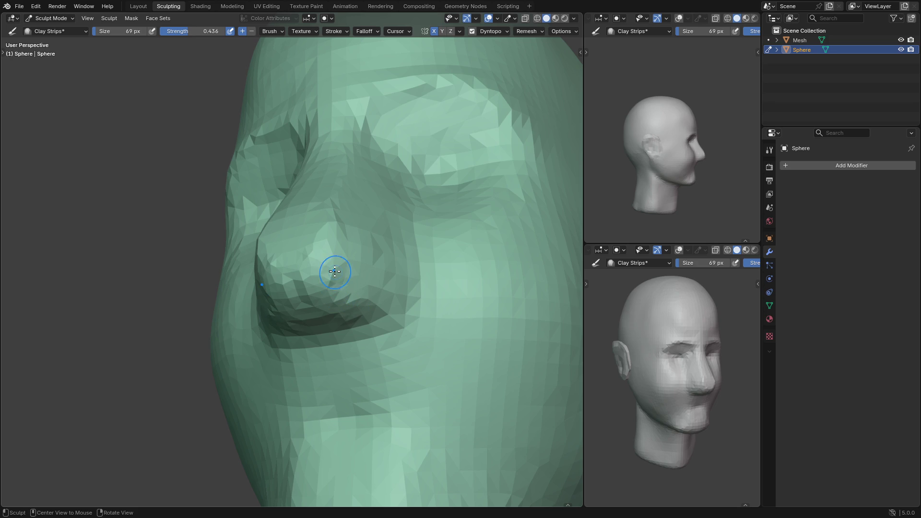
mouse_move(323, 255)
middle_mouse_down()
mouse_move(319, 238)
mouse_move(354, 257)
mouse_move(353, 243)
mouse_move(318, 236)
middle_mouse_up()
key("f")
left_click(335, 235)
mouse_move(335, 235)
left_mouse_down()
mouse_move(319, 246)
mouse_move(322, 257)
left_mouse_up()
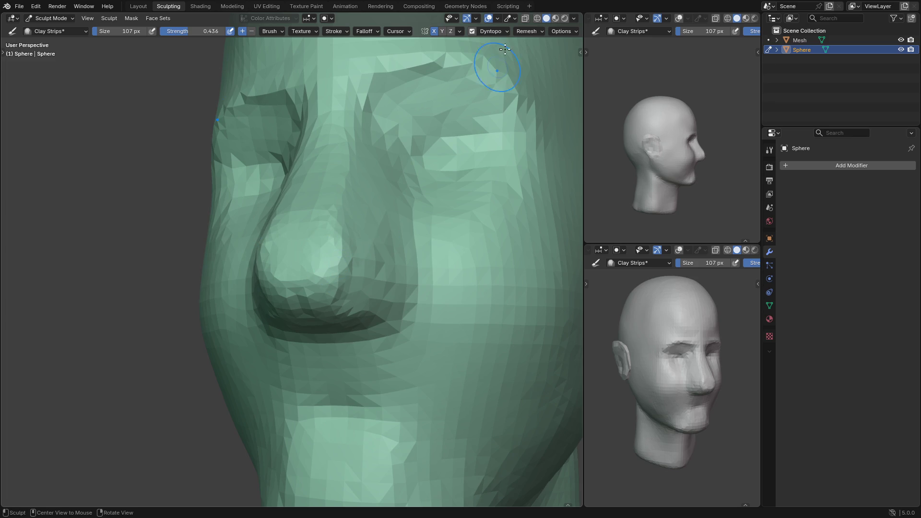
Change the Dyntopo detail size, then resize the brush to 64 px and later 105 px
left_click(503, 33)
left_click(517, 49)
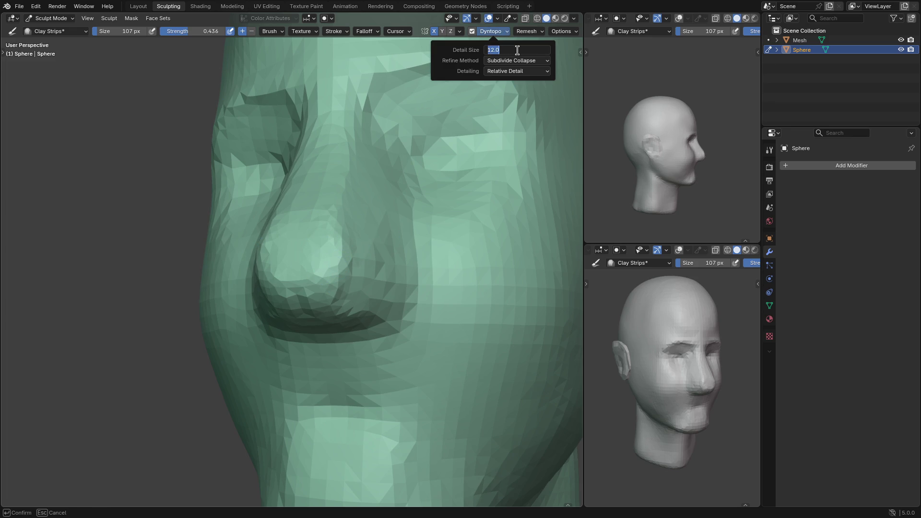
key("Return")
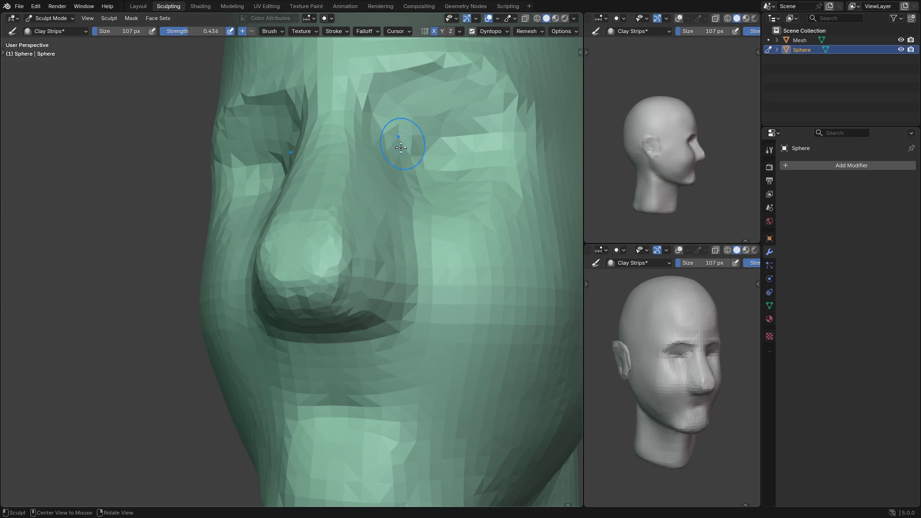
key("f")
left_click(335, 232)
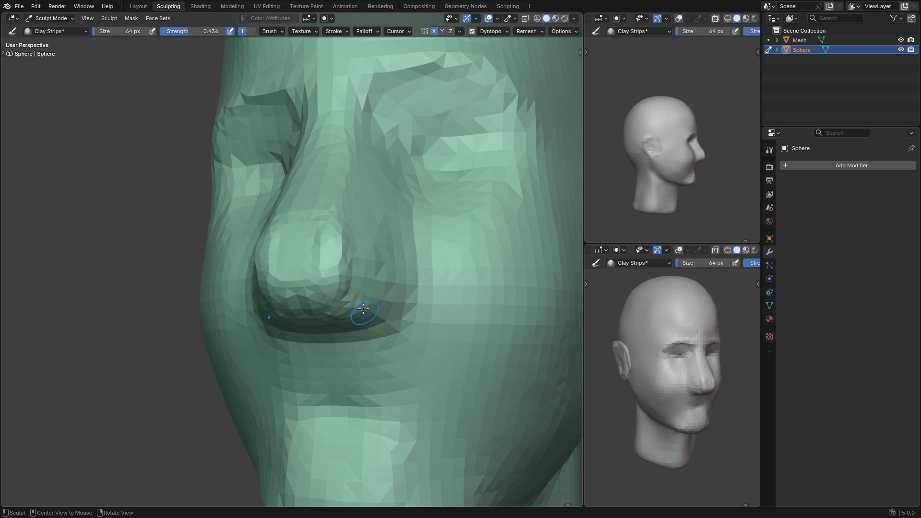
middle_click_drag(359, 252, 342, 226)
key("f")
left_click(332, 269)
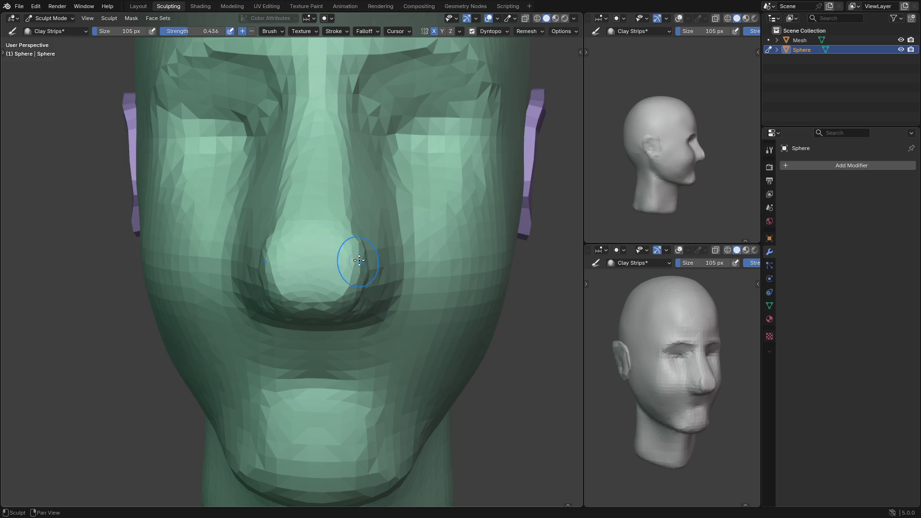
Switch to the Scrape/Fill brush and orbit to a side profile of the face
mouse_move(350, 243)
middle_mouse_down()
mouse_move(274, 261)
mouse_move(264, 295)
mouse_move(269, 323)
mouse_move(297, 288)
mouse_move(316, 286)
mouse_move(338, 199)
middle_mouse_up()
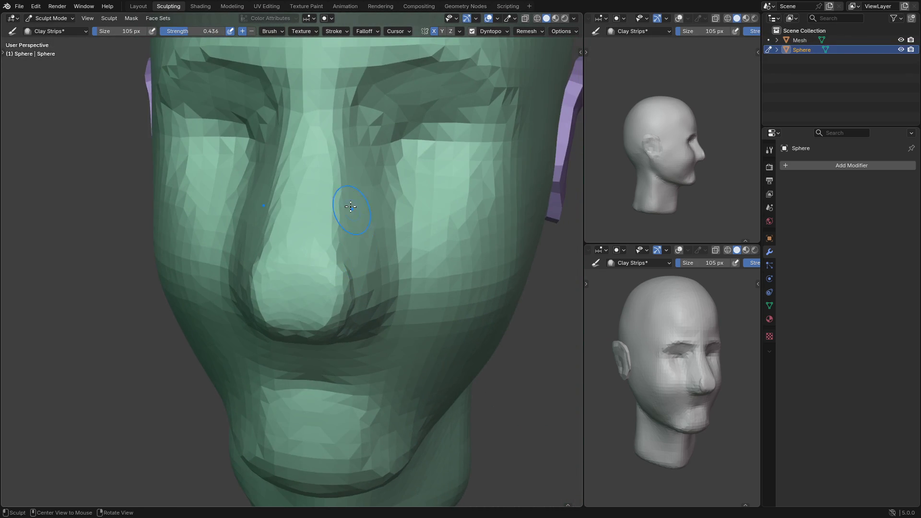
scroll(330, 270, "up", 2)
key("shift+t")
mouse_move(320, 300)
middle_mouse_down()
mouse_move(288, 277)
mouse_move(304, 274)
mouse_move(269, 280)
mouse_move(291, 276)
middle_mouse_up()
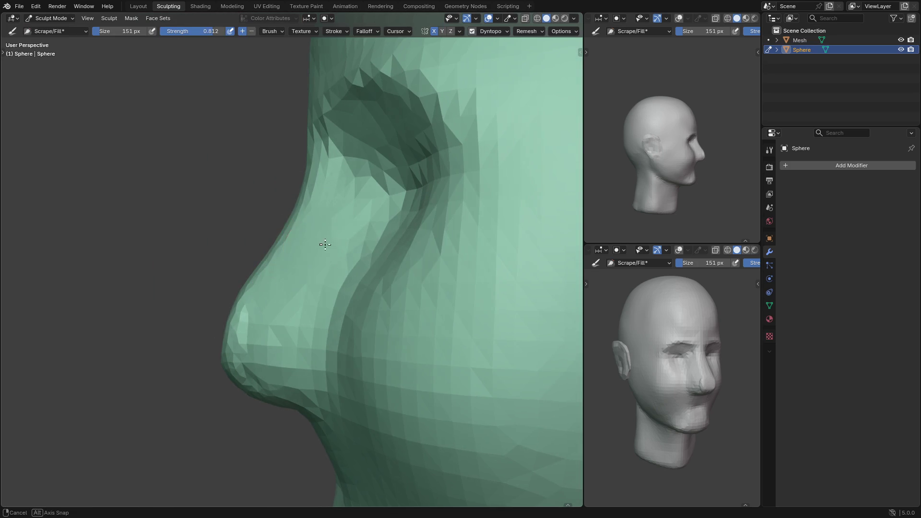
Flatten the nose bridge silhouette with a 207 px Grab brush
middle_click_drag(324, 245, 302, 226)
key("g")
key("f")
left_click(310, 228)
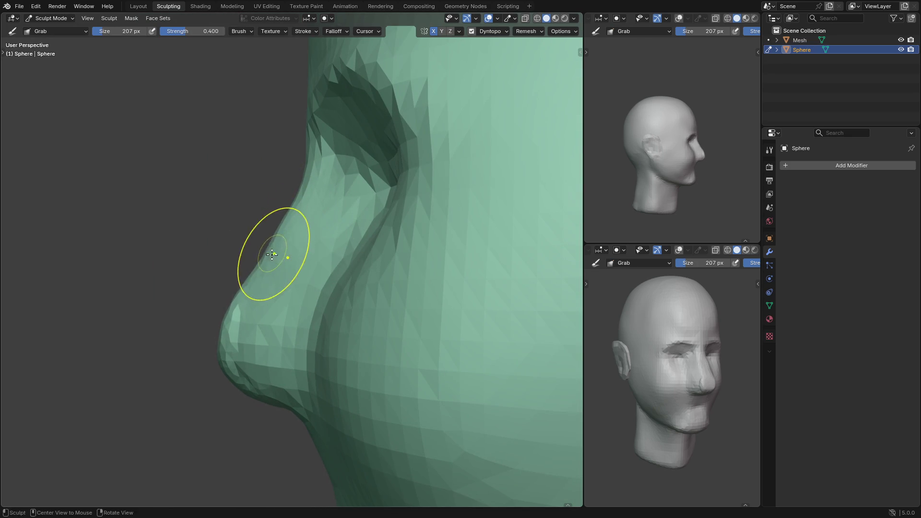
mouse_move(263, 263)
left_mouse_down()
mouse_move(255, 274)
mouse_move(295, 207)
mouse_move(289, 263)
left_mouse_up()
mouse_move(288, 263)
middle_mouse_down()
mouse_move(319, 300)
mouse_move(309, 251)
middle_mouse_up()
Build up the nose underside and lower-left edge with Clay Strips at 51 px
key("c")
key("f")
left_click(299, 304)
mouse_move(287, 283)
middle_mouse_down()
mouse_move(288, 267)
mouse_move(279, 269)
middle_mouse_up()
mouse_move(325, 296)
left_mouse_down()
mouse_move(267, 272)
mouse_move(278, 251)
mouse_move(267, 245)
left_mouse_up()
middle_click_drag(267, 245, 287, 236)
left_click_drag(288, 237, 283, 301)
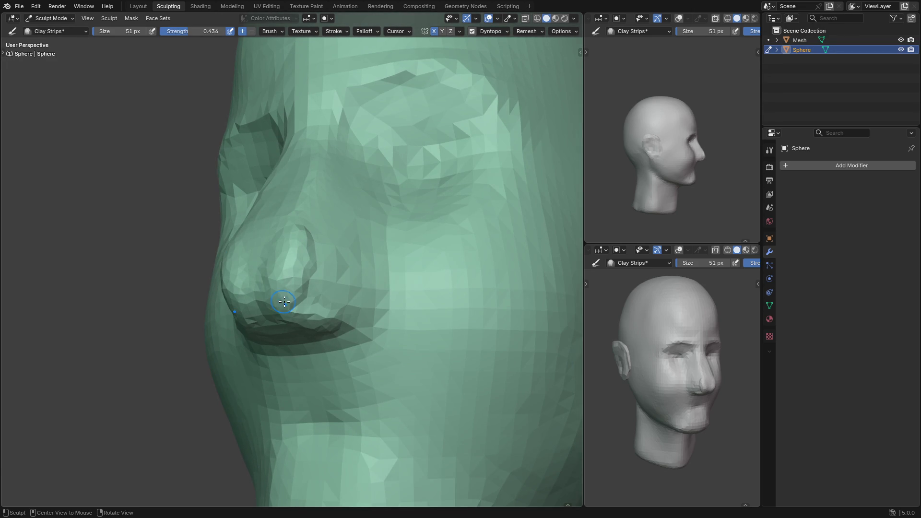
Enlarge the Clay Strips brush to 132 px and smooth clay over the nostril
middle_click_drag(289, 244, 280, 245)
middle_click_drag(280, 306, 278, 305)
key("bracketright")
key("bracketright")
key("bracketright")
middle_click_drag(287, 260, 281, 288)
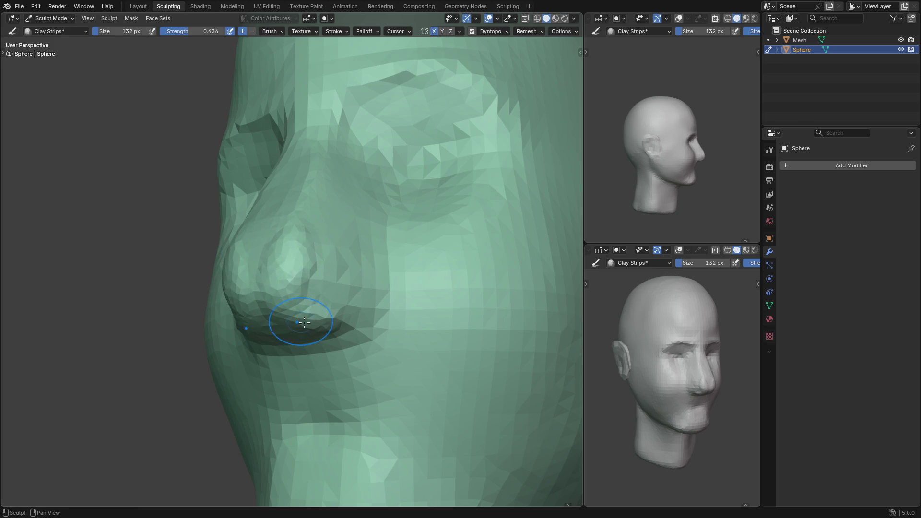
mouse_move(308, 325)
left_mouse_down()
mouse_move(295, 268)
mouse_move(327, 276)
left_mouse_up()
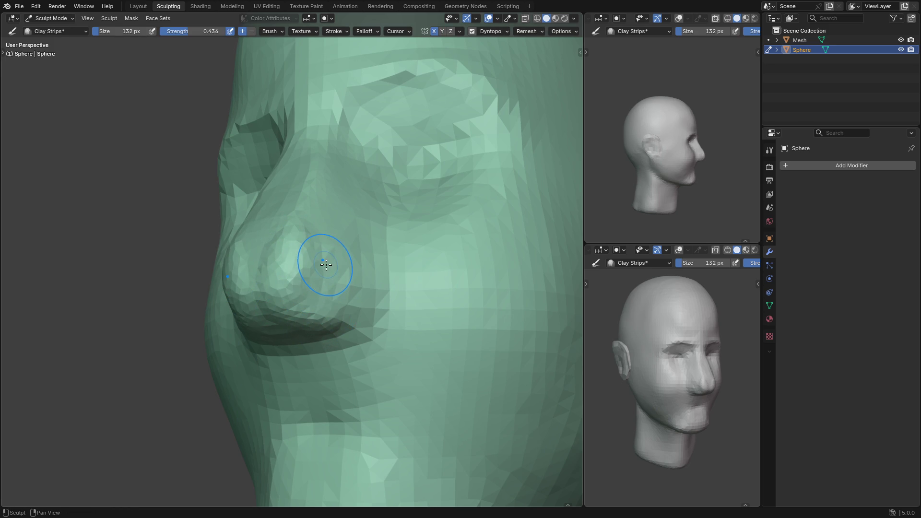
From a right-side profile, add clay to the side of the nose with a 66 px brush
middle_click_drag(333, 254, 458, 262)
key("f")
left_click(288, 268)
middle_click_drag(288, 267, 298, 267)
key("f")
left_click(284, 264)
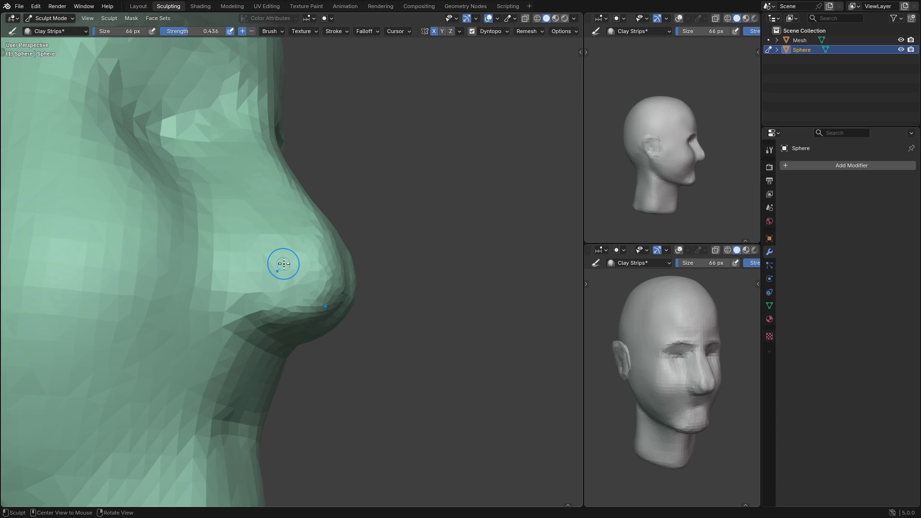
left_click_drag(293, 268, 273, 271)
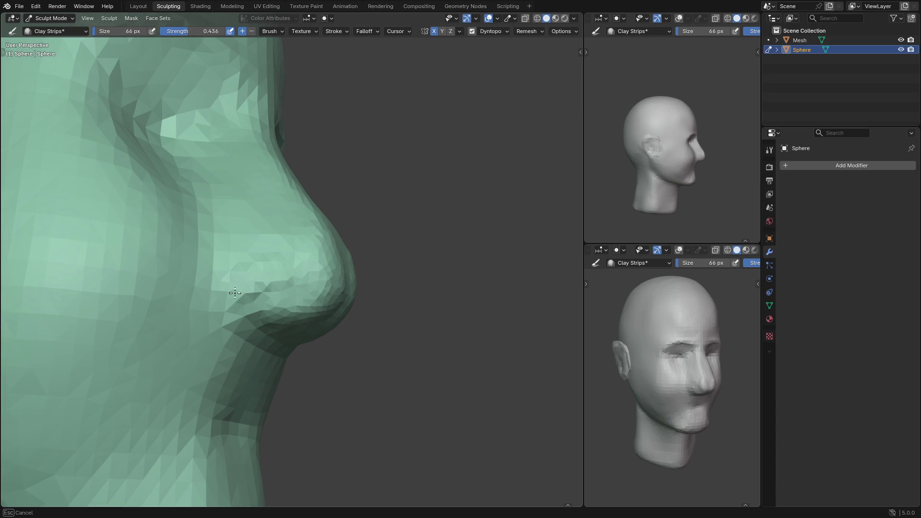
Pull the nose bump and left nostril wing with Grab, then undo those changes
mouse_move(227, 307)
middle_mouse_down()
mouse_move(185, 267)
mouse_move(249, 265)
mouse_move(280, 278)
mouse_move(243, 256)
mouse_move(263, 259)
middle_mouse_up()
key("g")
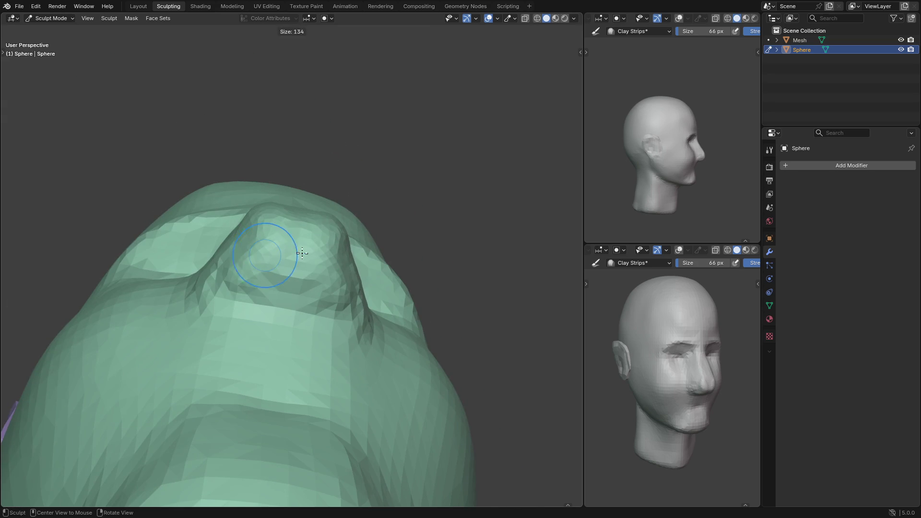
mouse_move(264, 264)
left_mouse_down()
mouse_move(268, 247)
mouse_move(240, 267)
mouse_move(263, 280)
mouse_move(268, 248)
left_mouse_up()
middle_click_drag(268, 248, 253, 320)
left_click_drag(253, 321, 249, 290)
left_click_drag(249, 289, 250, 288)
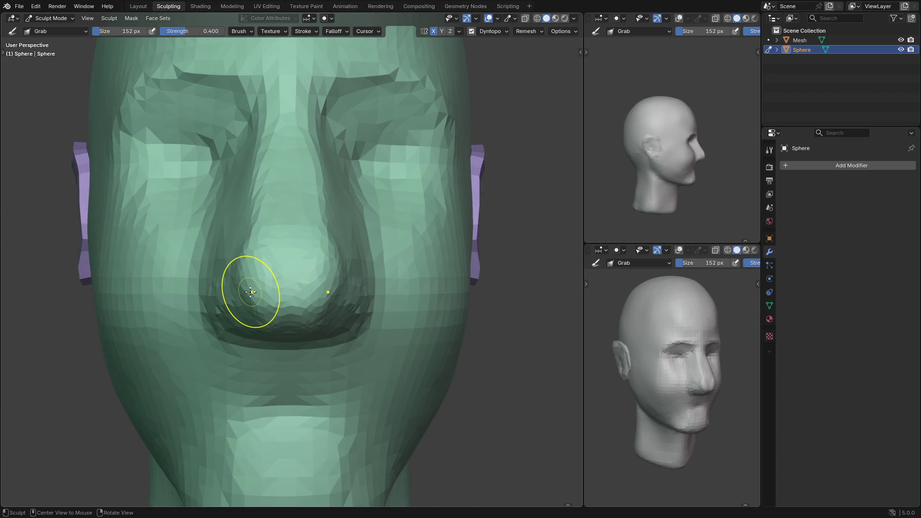
key("ctrl+z")
Sculpt the nose base and sides with a 53 px Clay Strips brush
mouse_move(210, 331)
middle_mouse_down()
mouse_move(262, 270)
mouse_move(319, 262)
middle_mouse_up()
key("c")
key("f")
left_click(277, 267)
left_click_drag(319, 262, 291, 266)
left_click_drag(251, 292, 268, 283)
left_click_drag(310, 257, 279, 258)
left_click_drag(238, 295, 250, 288)
left_click_drag(318, 257, 280, 248)
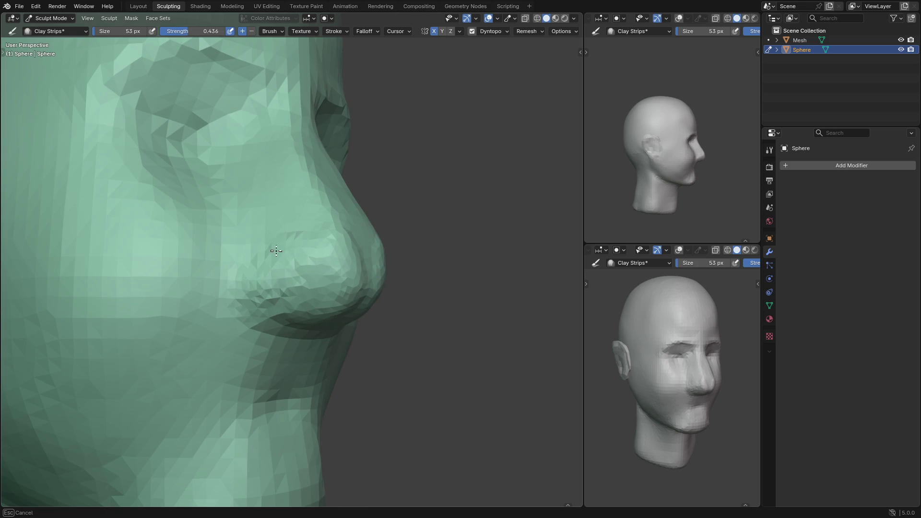
left_click_drag(239, 291, 246, 288)
left_click_drag(308, 257, 292, 250)
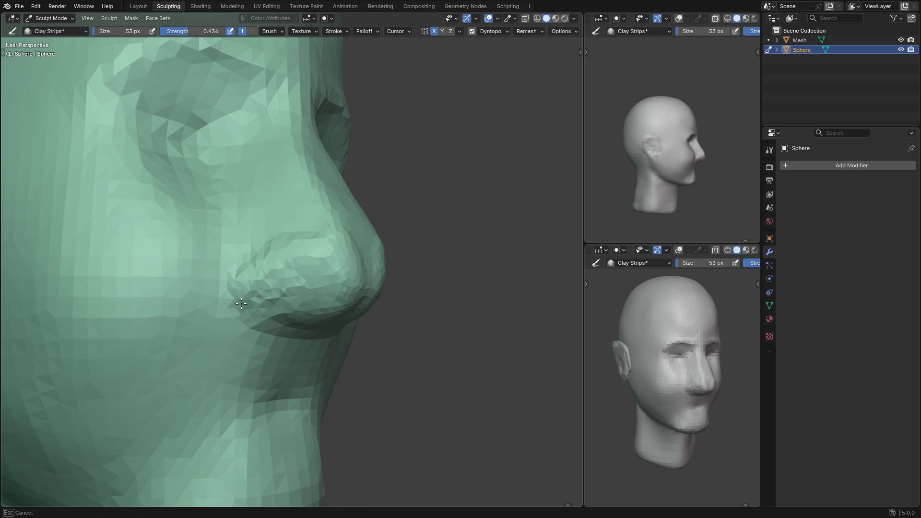
left_click_drag(239, 301, 242, 298)
Deepen the eye socket toward the brow with Clay Strips strokes
scroll(286, 282, "down", 5)
left_click_drag(294, 272, 267, 298)
middle_click_drag(267, 298, 298, 267)
left_click_drag(298, 267, 285, 289)
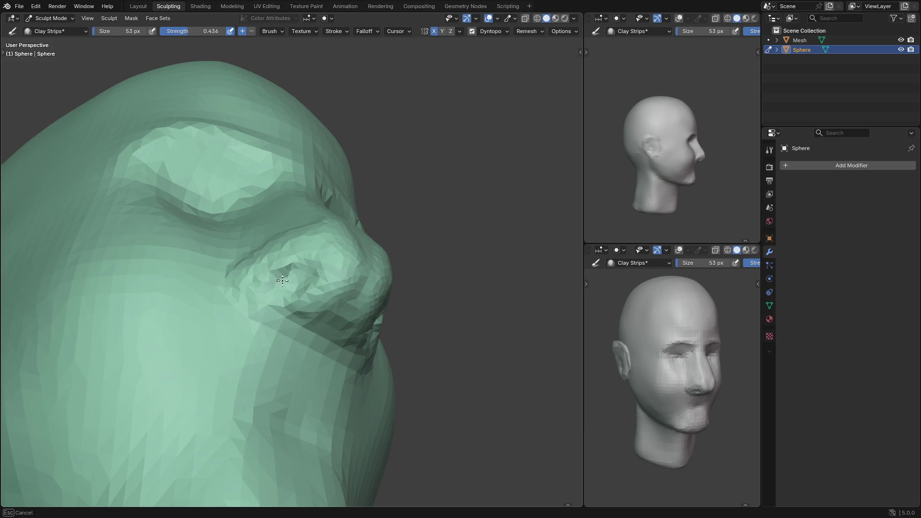
left_click_drag(273, 296, 305, 279)
left_click_drag(305, 280, 288, 291)
mouse_move(288, 291)
middle_mouse_down()
mouse_move(326, 274)
mouse_move(312, 284)
mouse_move(253, 288)
mouse_move(337, 258)
mouse_move(307, 218)
middle_mouse_up()
mouse_move(307, 218)
left_mouse_down()
mouse_move(300, 226)
mouse_move(308, 224)
left_mouse_up()
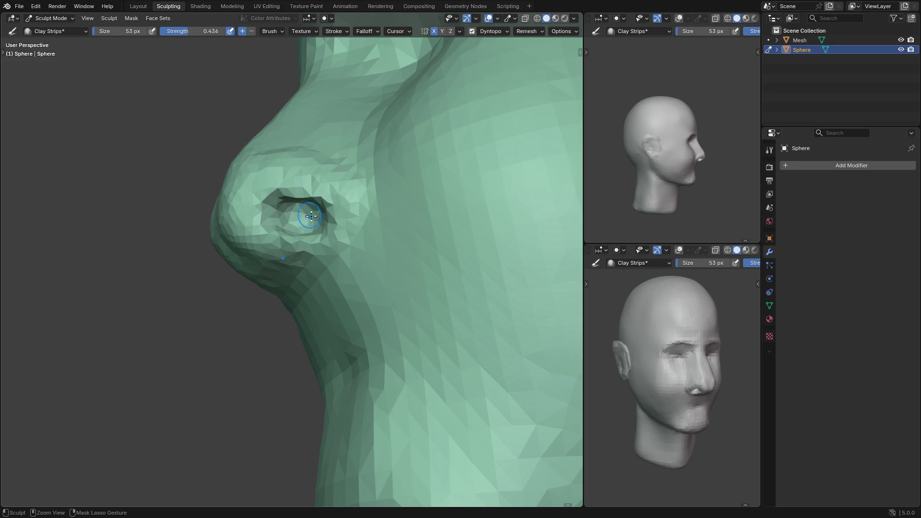
left_click_drag(303, 213, 304, 214)
mouse_move(304, 214)
middle_mouse_down()
mouse_move(369, 254)
mouse_move(389, 206)
mouse_move(373, 243)
mouse_move(391, 231)
middle_mouse_up()
Pull the right nostril into shape with Grab, then carve across it with Clay Strips
key("g")
mouse_move(391, 230)
left_mouse_down()
mouse_move(369, 243)
mouse_move(367, 228)
mouse_move(364, 247)
mouse_move(379, 278)
left_mouse_up()
mouse_move(379, 277)
middle_mouse_down()
mouse_move(349, 287)
mouse_move(354, 247)
middle_mouse_up()
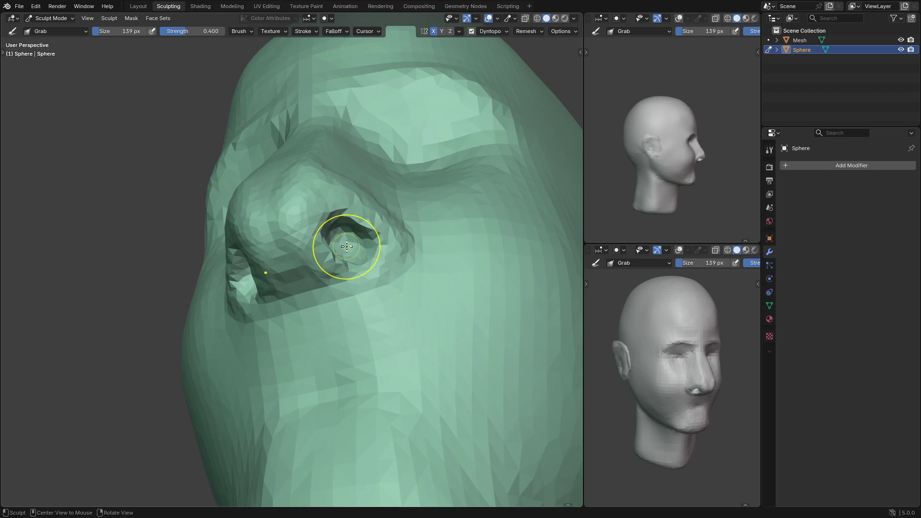
left_click_drag(345, 247, 346, 263)
mouse_move(345, 263)
middle_mouse_down()
mouse_move(299, 305)
mouse_move(329, 267)
middle_mouse_up()
key("c")
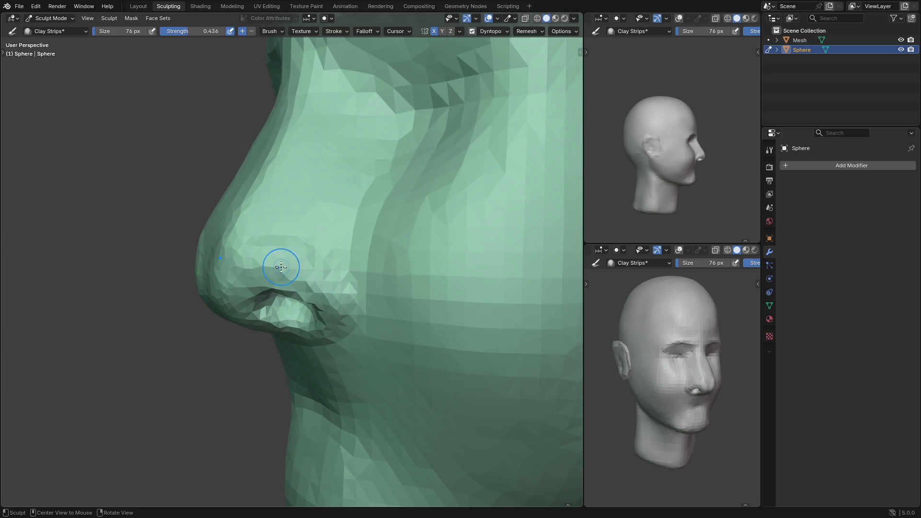
left_click_drag(281, 263, 303, 263)
left_click_drag(319, 303, 309, 302)
mouse_move(310, 303)
middle_mouse_down()
mouse_move(336, 298)
mouse_move(343, 283)
middle_mouse_up()
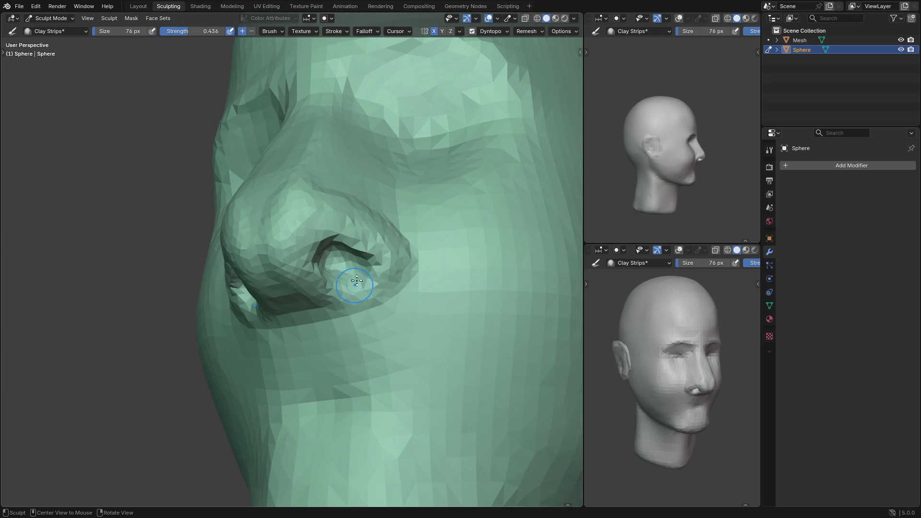
Reset the Dyntopo detail size and carve and deepen the nostril openings
left_click(498, 34)
left_click(511, 49)
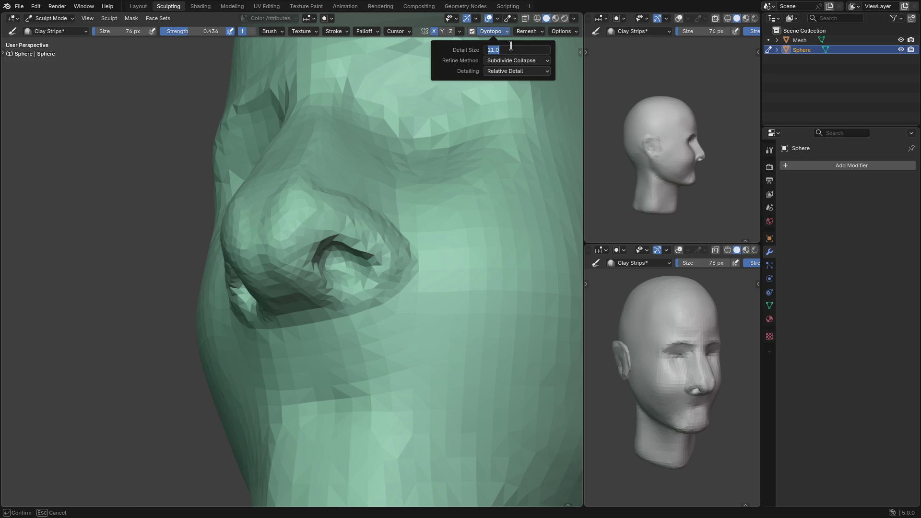
key("Return")
middle_click_drag(330, 221, 331, 224)
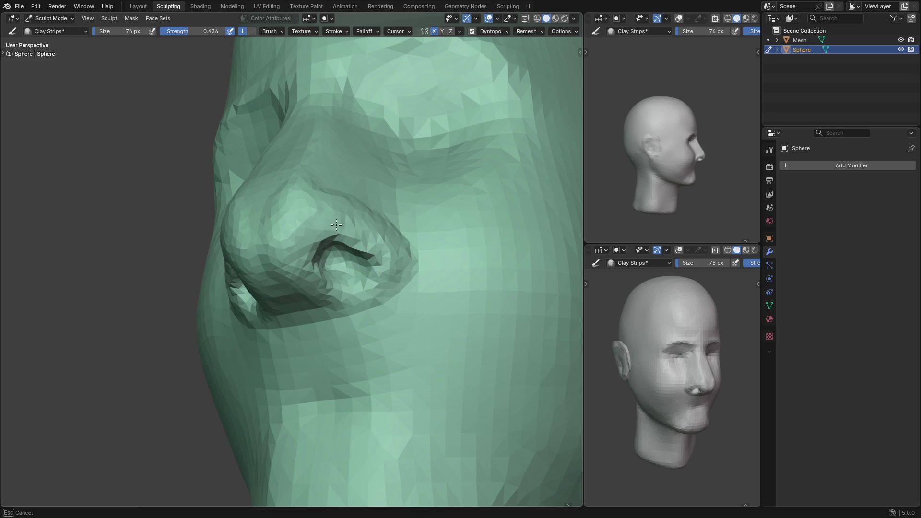
middle_click_drag(387, 248, 389, 252)
mouse_move(312, 258)
middle_mouse_down()
mouse_move(315, 286)
mouse_move(331, 281)
mouse_move(282, 281)
middle_mouse_up()
mouse_move(310, 275)
left_mouse_down()
mouse_move(314, 261)
mouse_move(300, 276)
left_mouse_up()
middle_click_drag(300, 276, 368, 301)
left_click_drag(368, 302, 323, 274)
Touch up the nose tip and add rough detail down the nose bridge
middle_click_drag(323, 273, 323, 283)
mouse_move(322, 283)
left_mouse_down()
mouse_move(331, 293)
mouse_move(322, 283)
mouse_move(329, 296)
mouse_move(315, 320)
mouse_move(349, 318)
mouse_move(358, 329)
mouse_move(339, 354)
left_mouse_up()
middle_click_drag(338, 354, 330, 334)
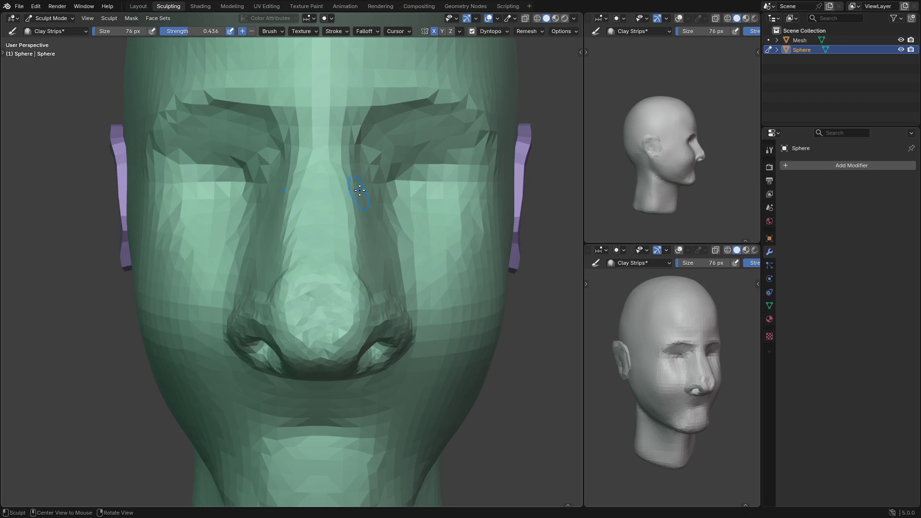
left_click_drag(349, 171, 349, 268)
key("f")
left_click(343, 194)
key("shift+t")
Scrape along the nose bridge and briefly try Pinch/Magnify from side and three-quarter views
left_click_drag(329, 175, 328, 272)
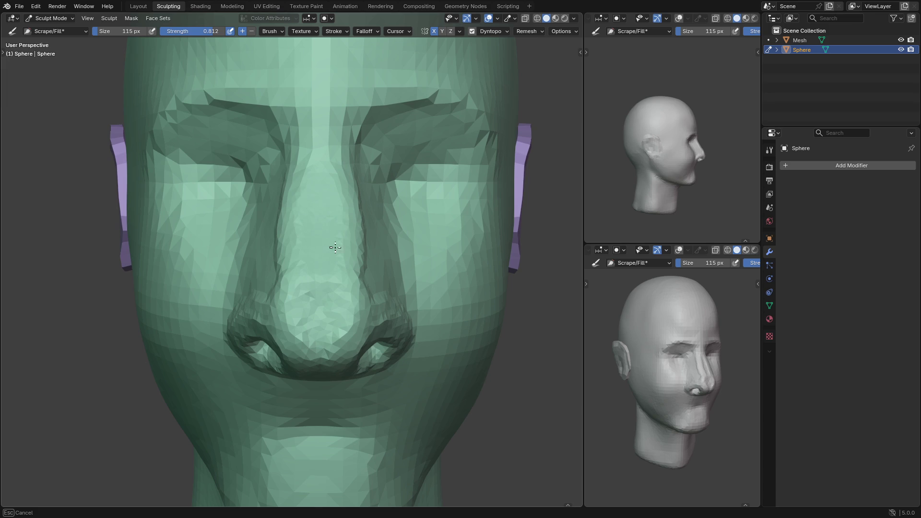
middle_click_drag(370, 206, 325, 230)
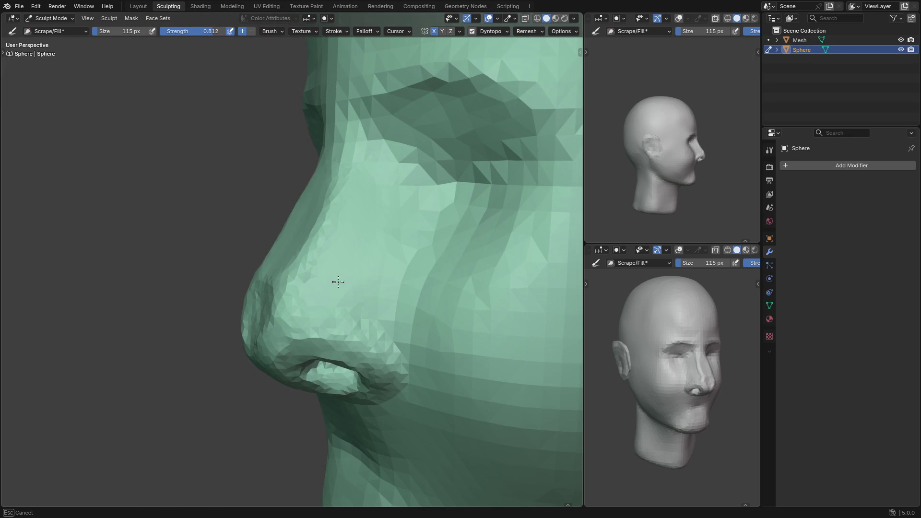
key("p")
middle_click_drag(370, 263, 420, 279)
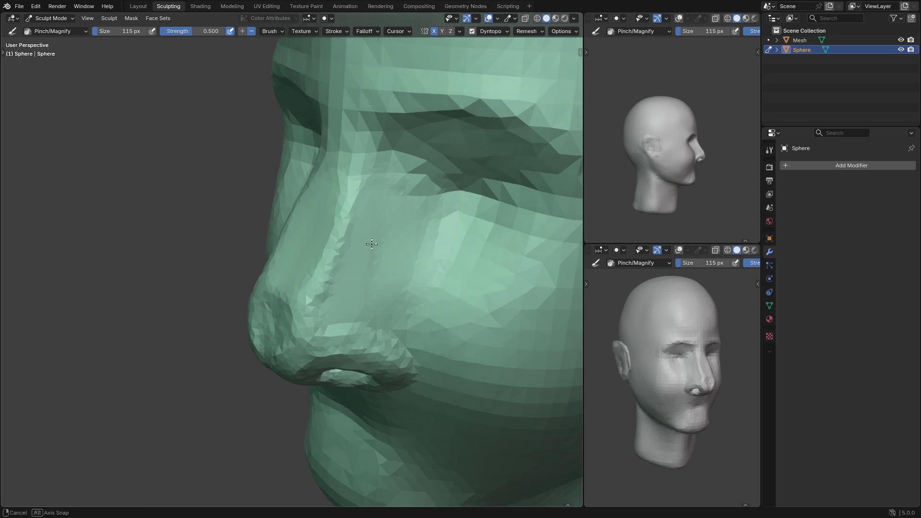
middle_click_drag(359, 247, 336, 267)
middle_click_drag(358, 185, 356, 193)
key("shift+t")
mouse_move(341, 282)
middle_mouse_down()
mouse_move(370, 261)
mouse_move(421, 261)
middle_mouse_up()
mouse_move(417, 223)
middle_mouse_down()
mouse_move(475, 257)
mouse_move(427, 269)
middle_mouse_up()
Nudge the nose bridge into place and reshape the nose tip with Grab
key("g")
left_click_drag(407, 283, 381, 259)
left_click_drag(390, 216, 354, 190)
left_click_drag(353, 190, 350, 188)
mouse_move(351, 248)
left_mouse_down()
mouse_move(342, 271)
mouse_move(347, 303)
left_mouse_up()
Pull the nostrils into shape, push the right nostril outward, and nudge the bridge again
middle_click_drag(349, 316, 350, 298)
mouse_move(350, 298)
left_mouse_down()
mouse_move(341, 375)
mouse_move(333, 371)
mouse_move(358, 376)
left_mouse_up()
mouse_move(358, 377)
middle_mouse_down()
mouse_move(392, 366)
mouse_move(422, 336)
middle_mouse_up()
mouse_move(434, 338)
left_mouse_down()
mouse_move(415, 353)
mouse_move(384, 350)
mouse_move(349, 361)
mouse_move(360, 367)
mouse_move(351, 361)
mouse_move(357, 307)
mouse_move(344, 263)
left_mouse_up()
mouse_move(344, 263)
middle_mouse_down()
mouse_move(331, 369)
mouse_move(358, 283)
middle_mouse_up()
left_click_drag(358, 283, 346, 229)
mouse_move(345, 228)
left_mouse_down()
mouse_move(339, 220)
mouse_move(355, 207)
left_mouse_up()
Shrink the Grab brush to 204 px and pull the nose and nose bridge into shape
key("f")
mouse_move(319, 253)
left_mouse_down()
mouse_move(354, 277)
mouse_move(344, 228)
mouse_move(361, 149)
mouse_move(350, 154)
left_mouse_up()
mouse_move(350, 154)
middle_mouse_down()
mouse_move(358, 220)
mouse_move(350, 284)
middle_mouse_up()
mouse_move(350, 284)
left_mouse_down()
mouse_move(335, 278)
mouse_move(355, 201)
left_mouse_up()
middle_click_drag(385, 235, 392, 230)
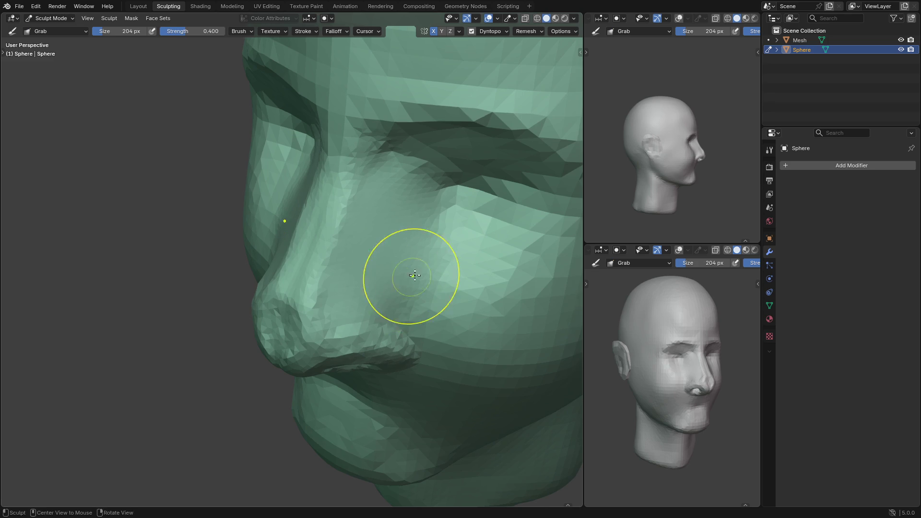
middle_click_drag(412, 277, 421, 247)
mouse_move(422, 247)
left_mouse_down()
mouse_move(405, 270)
mouse_move(411, 181)
mouse_move(403, 172)
left_mouse_up()
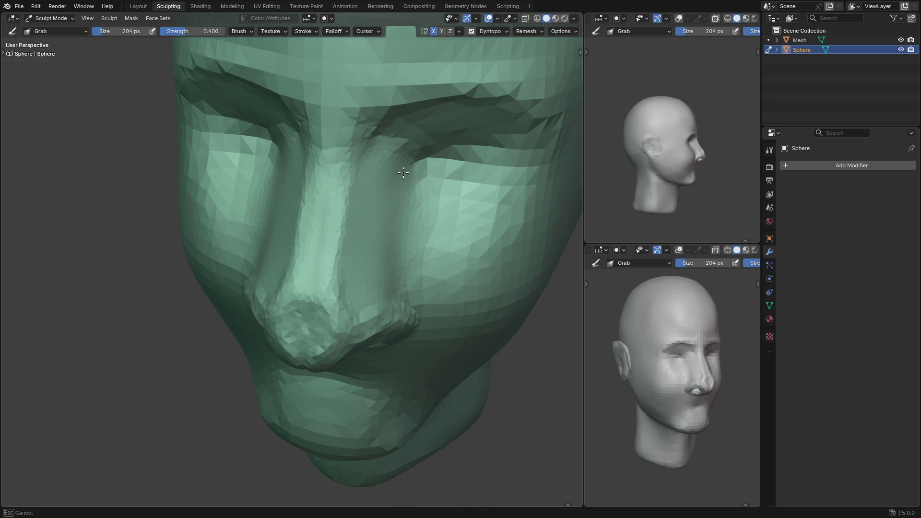
middle_click_drag(394, 269, 397, 266)
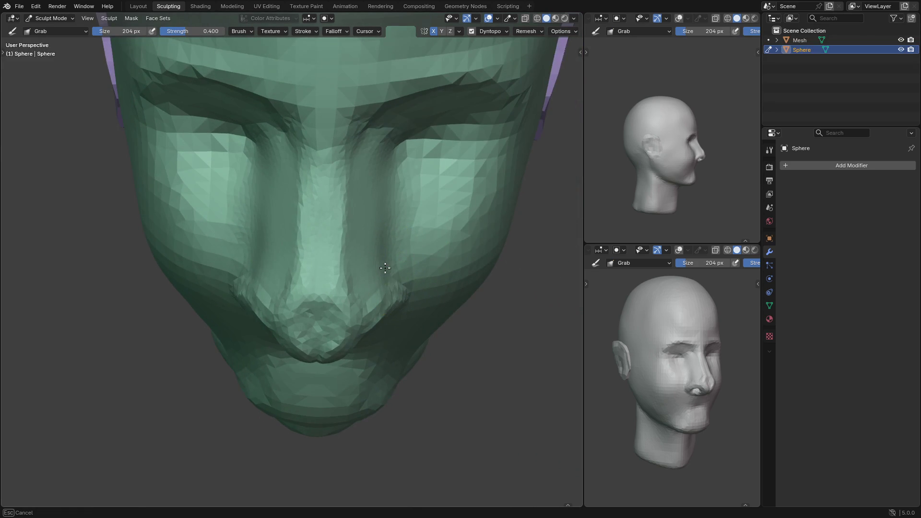
Viewed from below, pull the underside of the nose and the nostril area into shape
left_click_drag(377, 267, 380, 237)
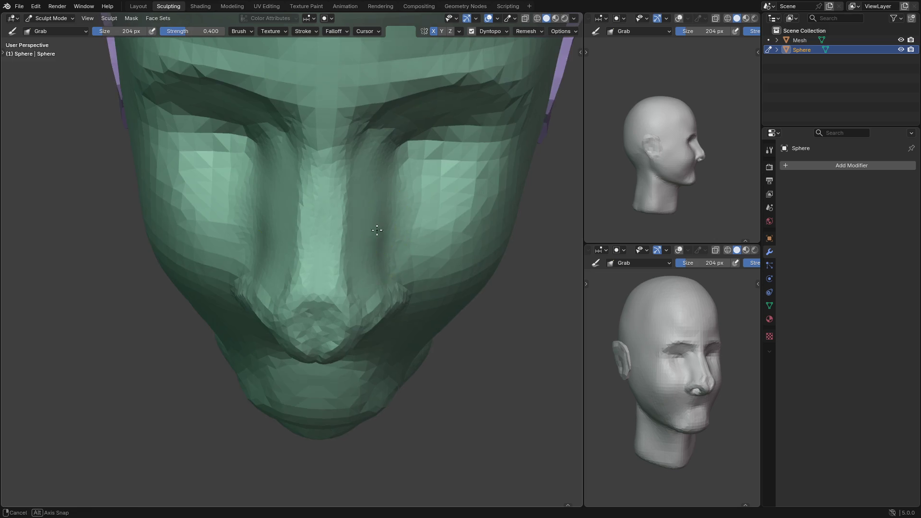
middle_click_drag(381, 236, 344, 199)
scroll(343, 199, "up", 3)
left_click_drag(402, 220, 401, 250)
mouse_move(395, 263)
middle_mouse_down()
mouse_move(425, 255)
mouse_move(448, 339)
middle_mouse_up()
mouse_move(442, 339)
left_mouse_down()
mouse_move(435, 350)
mouse_move(402, 359)
mouse_move(359, 354)
left_mouse_up()
mouse_move(360, 354)
middle_mouse_down()
mouse_move(341, 355)
mouse_move(372, 411)
mouse_move(300, 354)
middle_mouse_up()
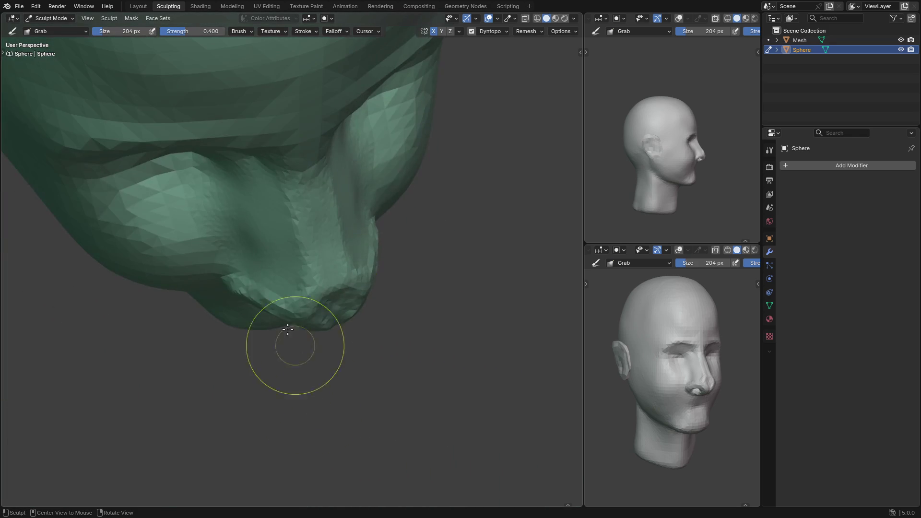
mouse_move(261, 262)
middle_mouse_down()
mouse_move(277, 216)
mouse_move(282, 251)
mouse_move(268, 261)
middle_mouse_up()
key("shift+t")
Set the Scrape/Fill brush to 162 px and flatten the side plane of the nose
key("f")
left_click(269, 252)
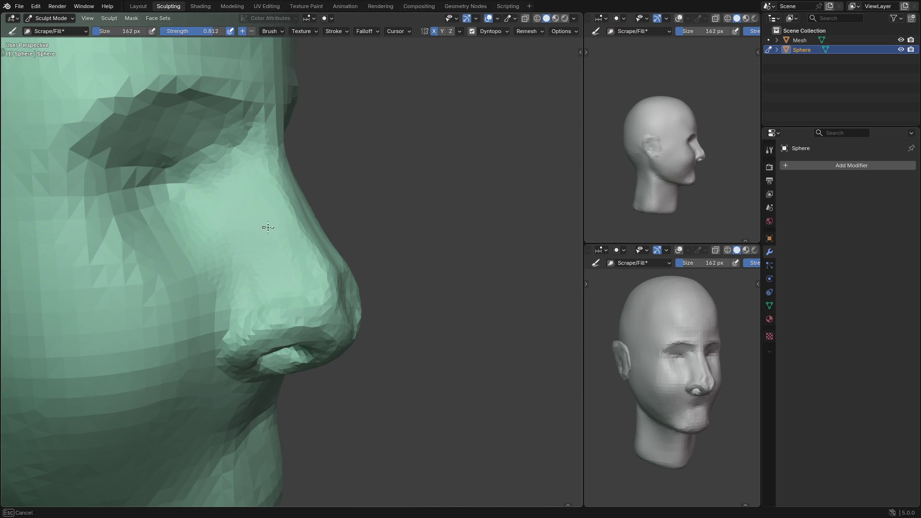
middle_click_drag(343, 267, 319, 308)
middle_click_drag(428, 297, 308, 300)
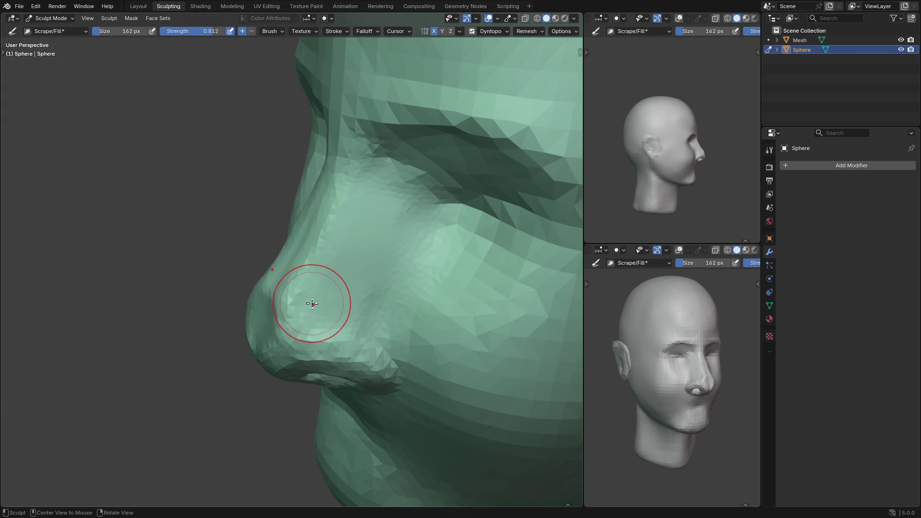
mouse_move(360, 269)
middle_mouse_down()
mouse_move(348, 270)
mouse_move(350, 220)
mouse_move(335, 207)
middle_mouse_up()
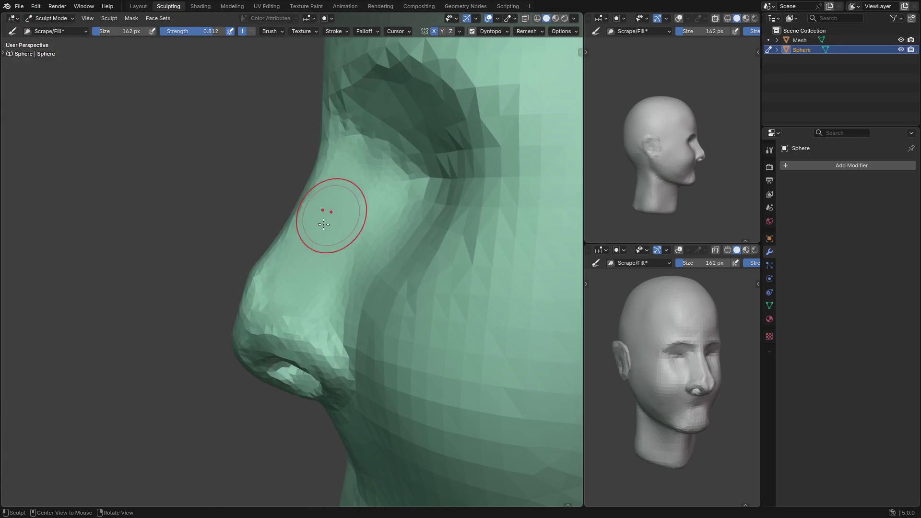
middle_click_drag(262, 278, 263, 271)
With Grab, nudge the nose profile upward and make small pulls beside the nose
key("g")
mouse_move(273, 273)
left_mouse_down()
mouse_move(246, 264)
mouse_move(254, 253)
left_mouse_up()
left_click_drag(254, 253, 272, 225)
mouse_move(301, 178)
left_mouse_down()
mouse_move(310, 158)
mouse_move(309, 199)
mouse_move(330, 229)
left_mouse_up()
mouse_move(330, 229)
middle_mouse_down()
mouse_move(421, 237)
mouse_move(395, 263)
middle_mouse_up()
mouse_move(394, 263)
left_mouse_down()
mouse_move(384, 255)
mouse_move(381, 216)
mouse_move(377, 301)
left_mouse_up()
left_click_drag(377, 300, 382, 319)
middle_click_drag(376, 323, 377, 321)
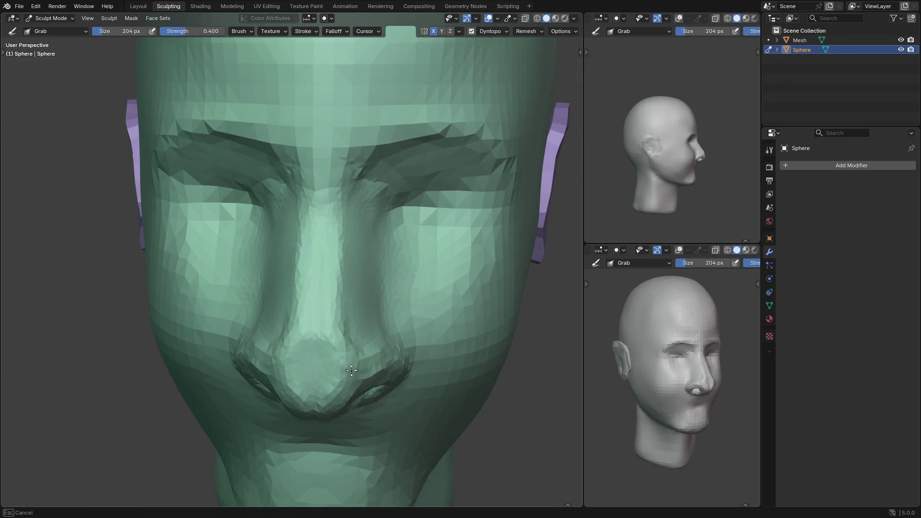
scroll(351, 386, "down", 3)
In Front view, enlarge Grab to 232 px and pull the right nostril wing and nose base down-left
key("grave")
left_click(297, 283)
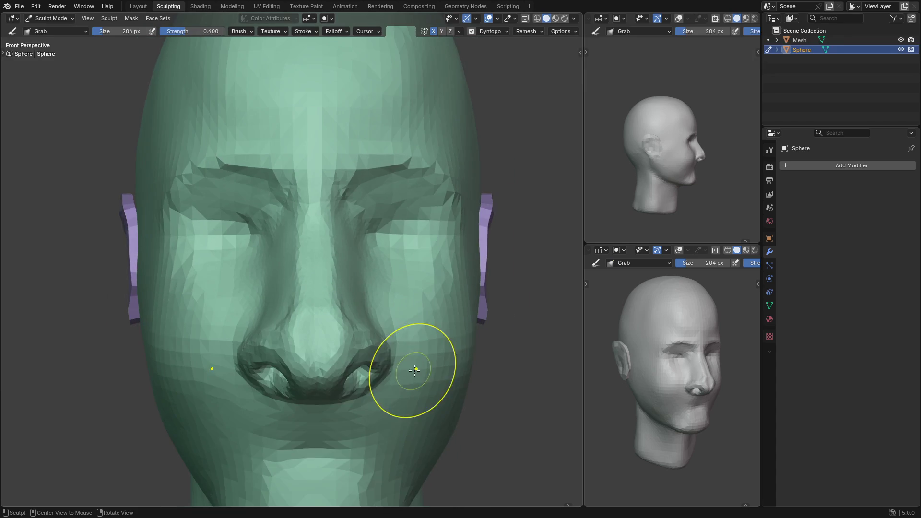
key("bracketright")
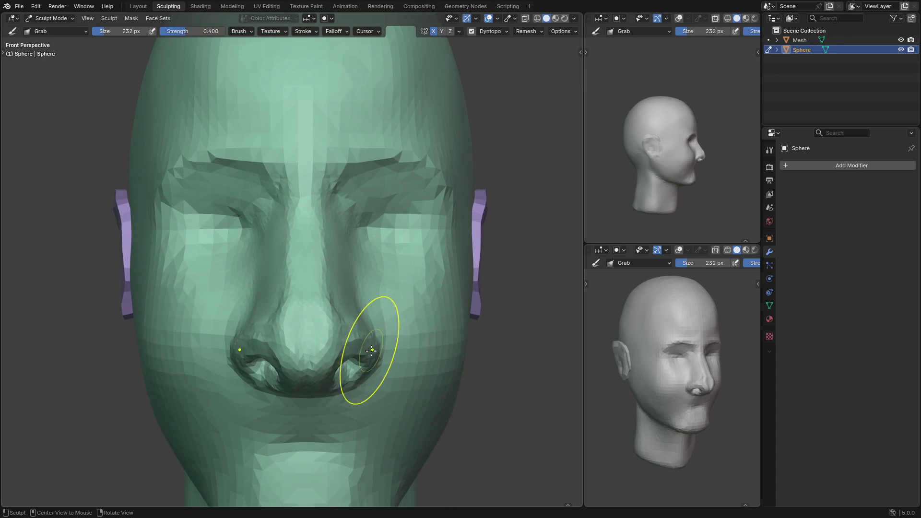
mouse_move(365, 351)
left_mouse_down()
mouse_move(318, 374)
mouse_move(326, 383)
left_mouse_up()
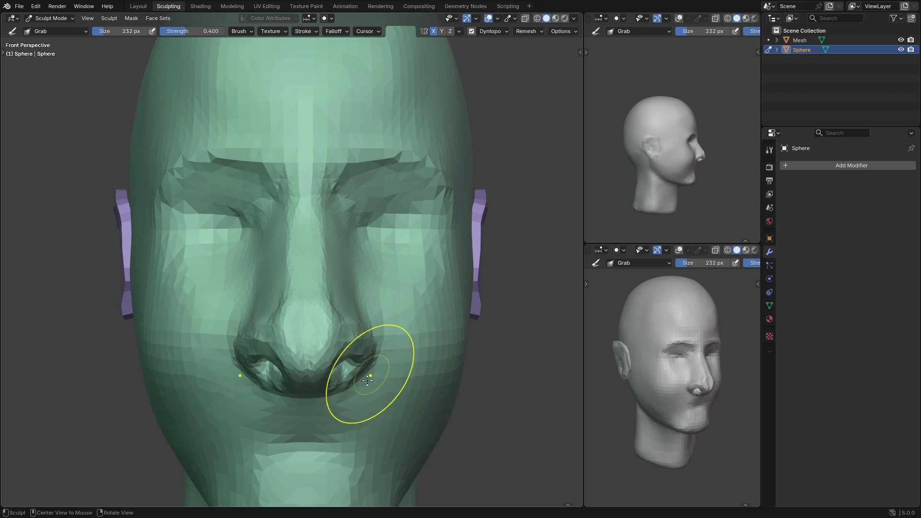
left_click_drag(365, 346, 365, 344)
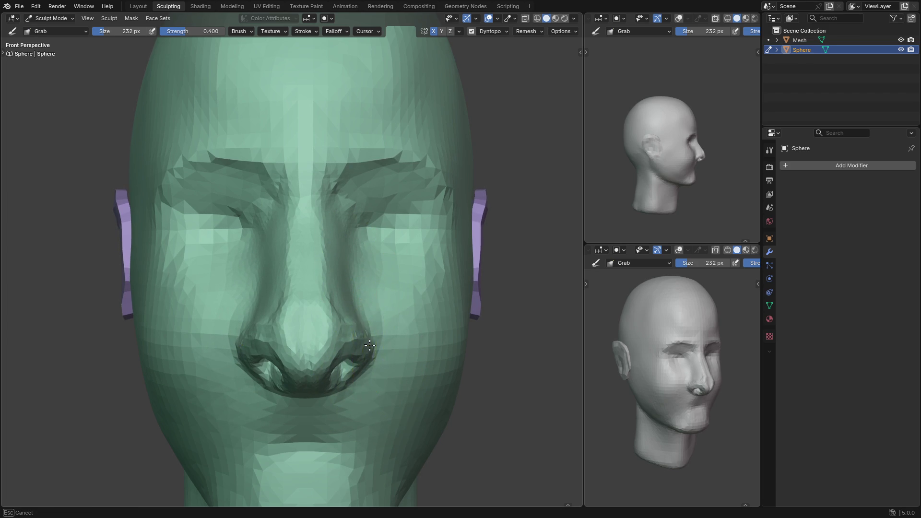
Resize the Grab brush to 174 px and make a light pull on the nose
key("f")
left_click(351, 354)
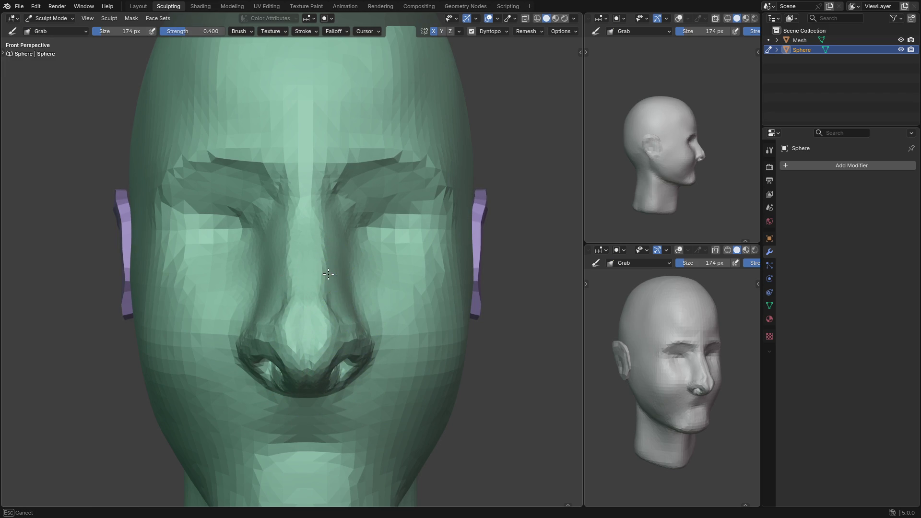
mouse_move(327, 241)
left_mouse_down()
mouse_move(323, 268)
mouse_move(340, 243)
mouse_move(355, 288)
mouse_move(380, 247)
mouse_move(383, 276)
left_mouse_up()
Pinch a crease beside the nose with Pinch/Magnify at 120 px
key("p")
middle_click_drag(362, 240, 356, 240)
mouse_move(356, 240)
left_mouse_down()
mouse_move(370, 255)
mouse_move(354, 251)
mouse_move(364, 224)
mouse_move(365, 272)
left_mouse_up()
key("bracketleft")
key("bracketleft")
key("bracketleft")
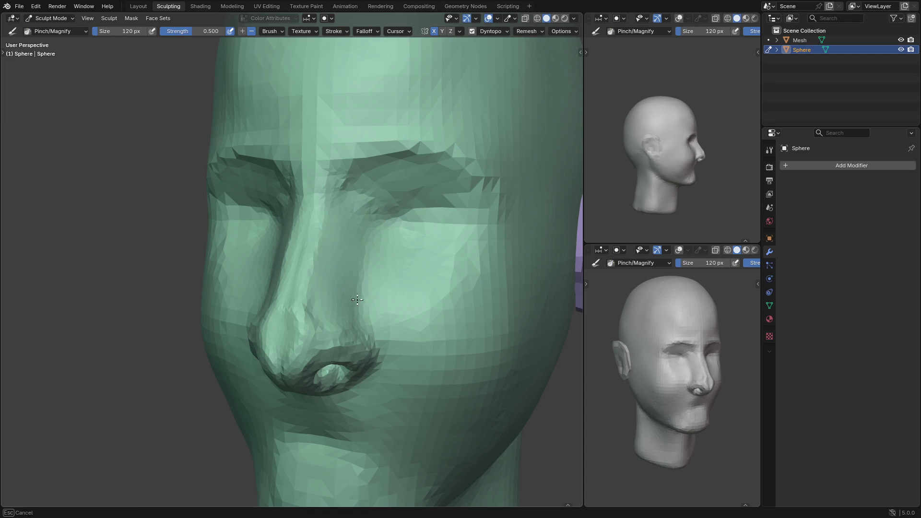
left_click_drag(355, 215, 355, 215)
mouse_move(360, 308)
middle_mouse_down()
mouse_move(403, 302)
mouse_move(391, 319)
mouse_move(390, 261)
middle_mouse_up()
With Grab, reshape the nostril and nose tip in profile, then resize the brush to 160 px
key("g")
mouse_move(377, 319)
left_mouse_down()
mouse_move(366, 322)
mouse_move(379, 288)
left_mouse_up()
mouse_move(379, 288)
middle_mouse_down()
mouse_move(270, 292)
mouse_move(276, 297)
middle_mouse_up()
left_click_drag(288, 339, 297, 320)
mouse_move(294, 314)
left_mouse_down()
mouse_move(295, 262)
mouse_move(278, 272)
mouse_move(292, 263)
mouse_move(279, 247)
mouse_move(296, 263)
left_mouse_up()
key("f")
left_click(271, 290)
mouse_move(279, 320)
middle_mouse_down()
mouse_move(349, 299)
mouse_move(339, 305)
mouse_move(346, 279)
middle_mouse_up()
Resize Grab to 112 px and pull the nostril rim slightly
key("f")
left_click(313, 304)
mouse_move(346, 278)
left_mouse_down()
mouse_move(355, 267)
mouse_move(345, 281)
left_mouse_up()
Set up Clay Strips at 77 px, raising strength to 0.818 and then lowering it to 0.461
key("c")
key("f")
left_click(338, 280)
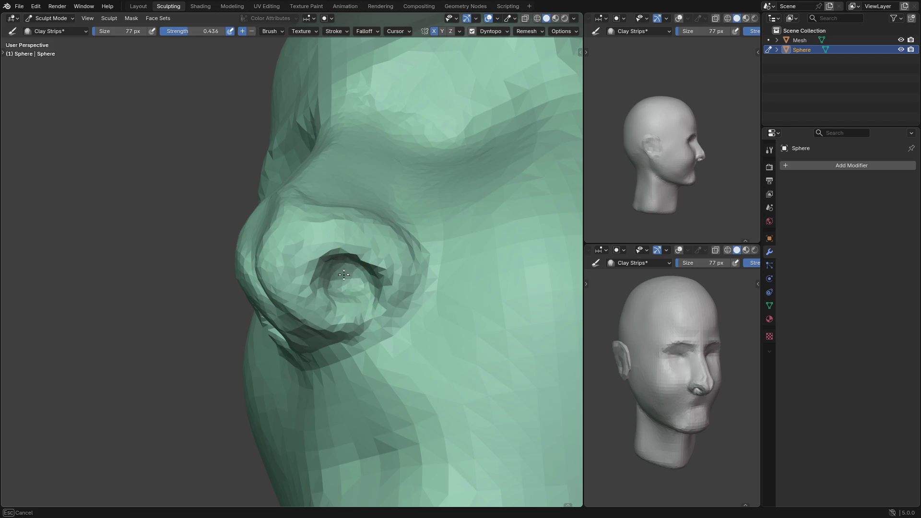
mouse_move(346, 277)
middle_mouse_down()
mouse_move(329, 231)
mouse_move(317, 239)
mouse_move(358, 301)
mouse_move(345, 283)
middle_mouse_up()
scroll(336, 268, "up", 2)
key("shift+f")
left_click(335, 244)
scroll(314, 240, "up", 2)
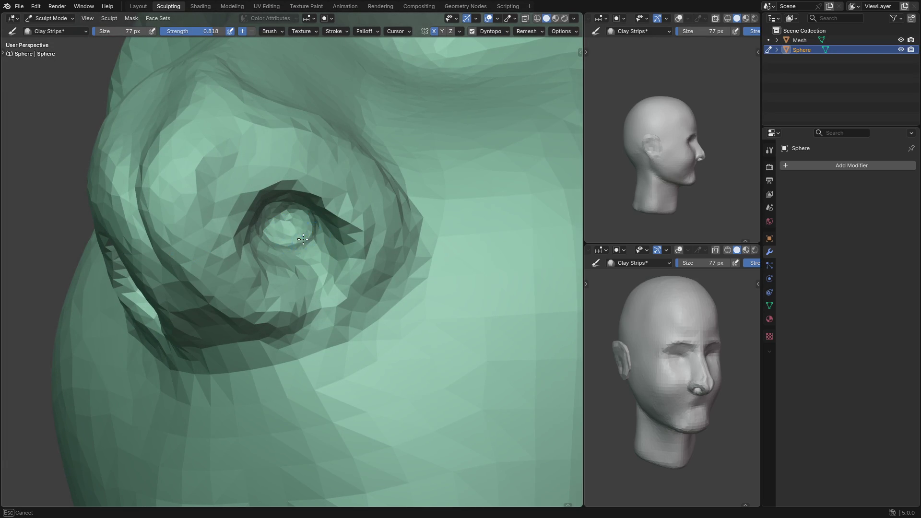
middle_click_drag(296, 241, 288, 251)
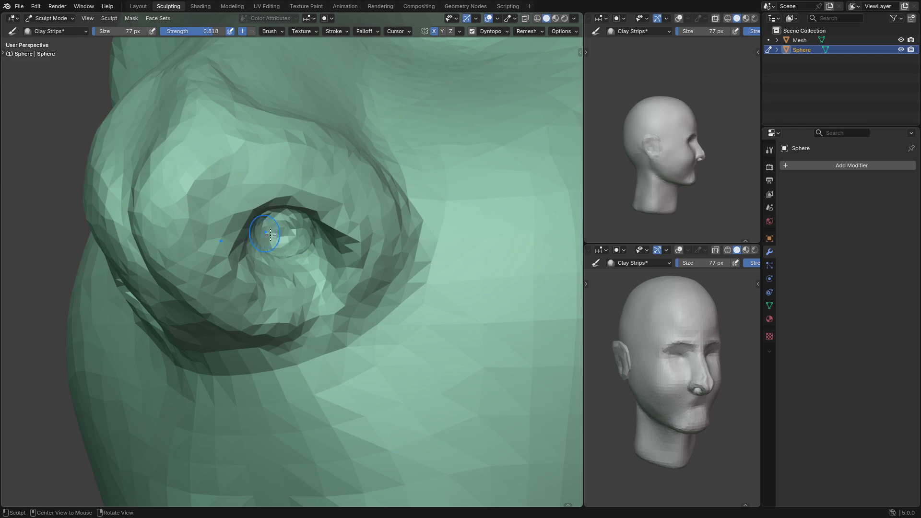
middle_click_drag(293, 235, 339, 268)
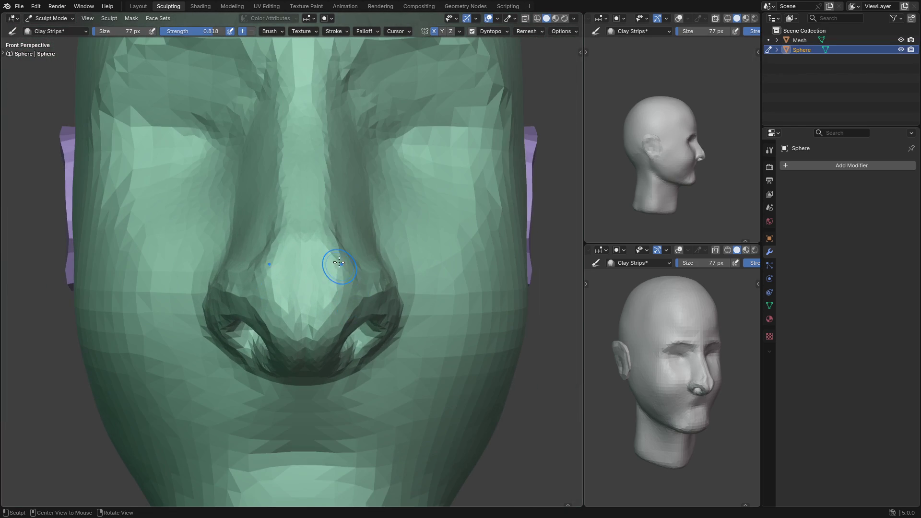
key("shift+f")
left_click(314, 248)
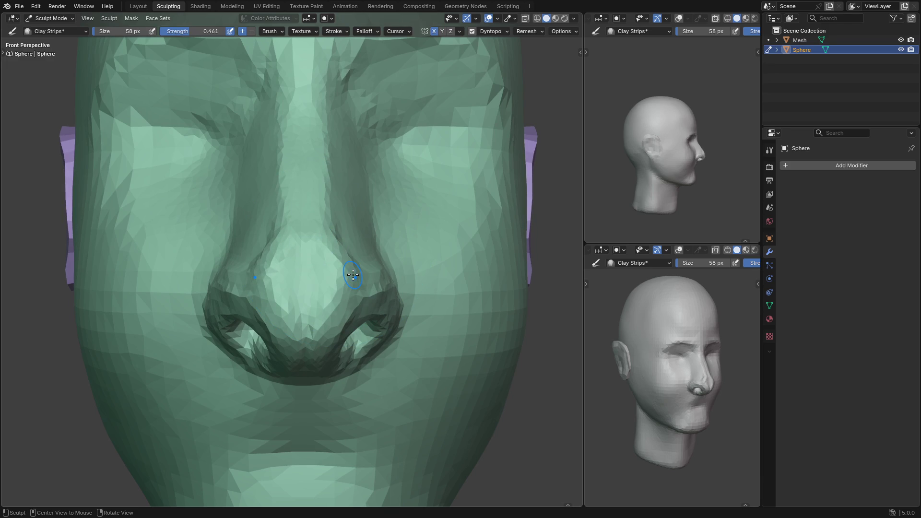
Deepen the nostril opening and build up the rim of the ala with Clay Strips
middle_click_drag(352, 283, 319, 263)
mouse_move(319, 265)
left_mouse_down()
mouse_move(281, 307)
mouse_move(299, 353)
left_mouse_up()
middle_click_drag(299, 353, 284, 267)
mouse_move(284, 268)
left_mouse_down()
mouse_move(292, 298)
mouse_move(340, 290)
left_mouse_up()
mouse_move(341, 290)
middle_mouse_down()
mouse_move(376, 353)
mouse_move(333, 343)
middle_mouse_up()
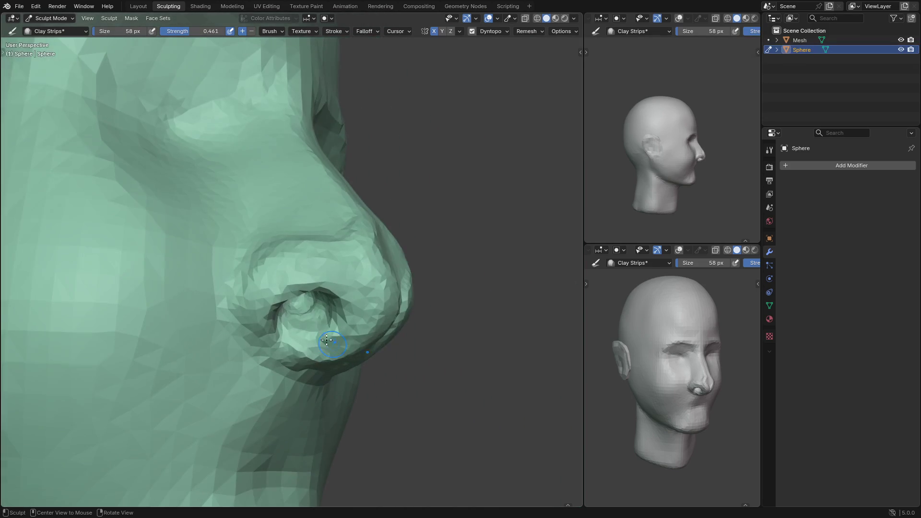
Snap to the front view of the whole face, set a 175 px brush, and return to Grab
key("shift+c")
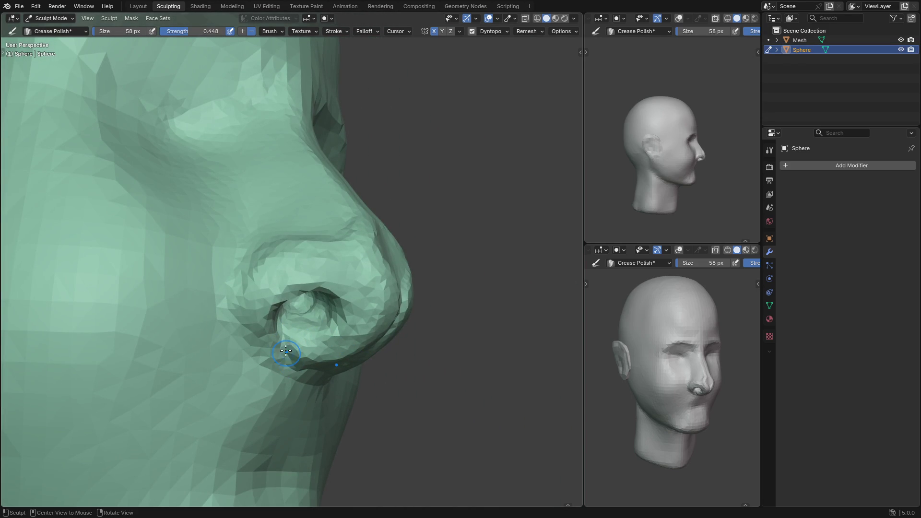
middle_click_drag(286, 353, 289, 354)
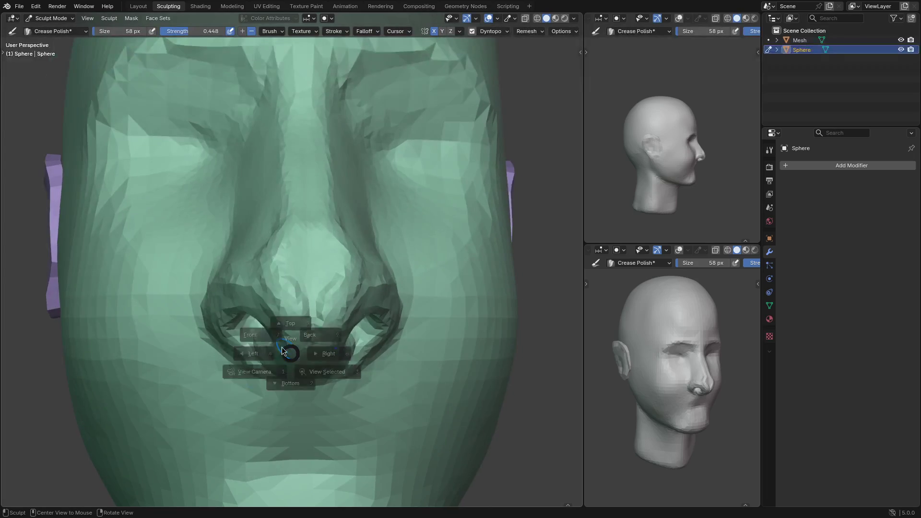
key("KP_1")
scroll(278, 326, "down", 5)
key("f")
left_click(377, 281)
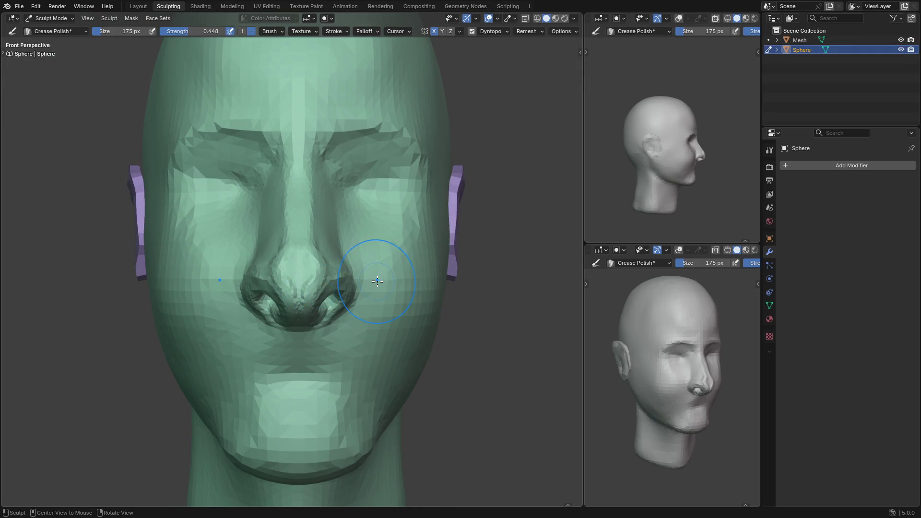
key("g")
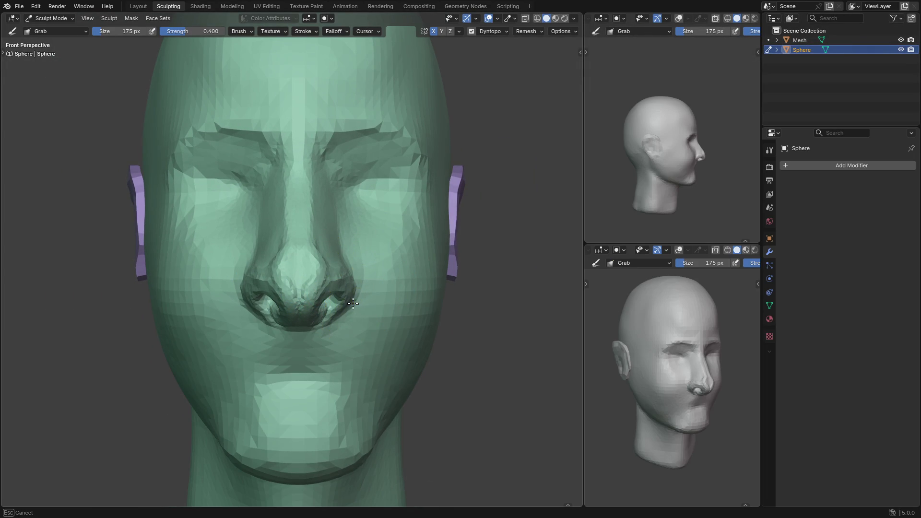
With Grab at 174 px, reshape the right eye area and the side of the nose
key("f")
left_click(336, 312)
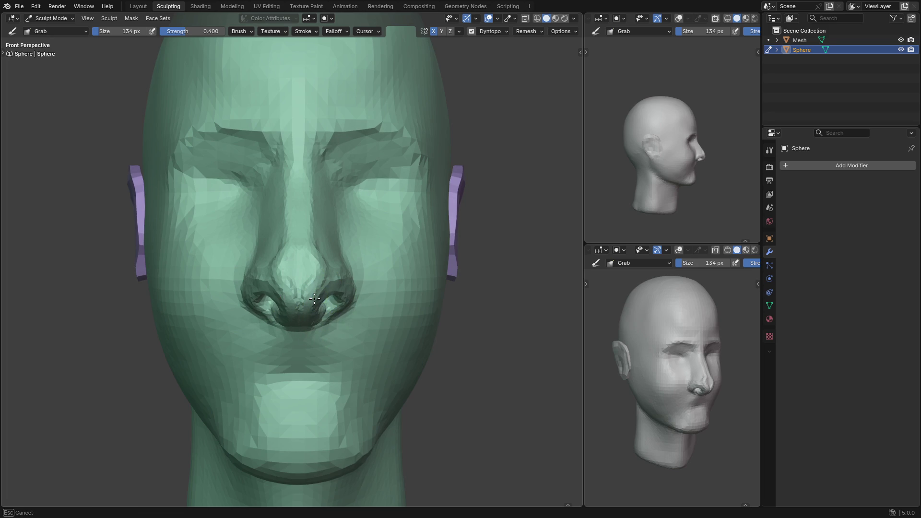
middle_click_drag(321, 290, 338, 326, "shift")
key("f")
left_click(334, 304)
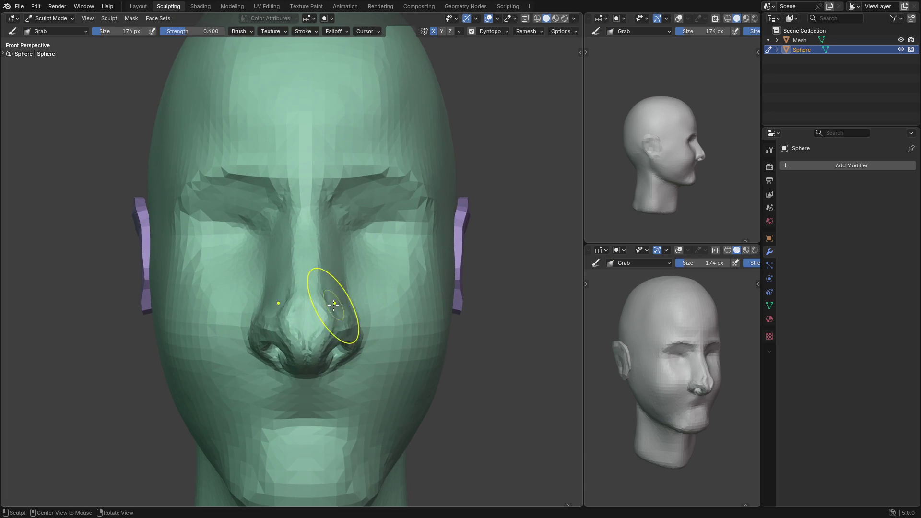
left_click_drag(352, 307, 349, 245)
left_click_drag(348, 245, 359, 201)
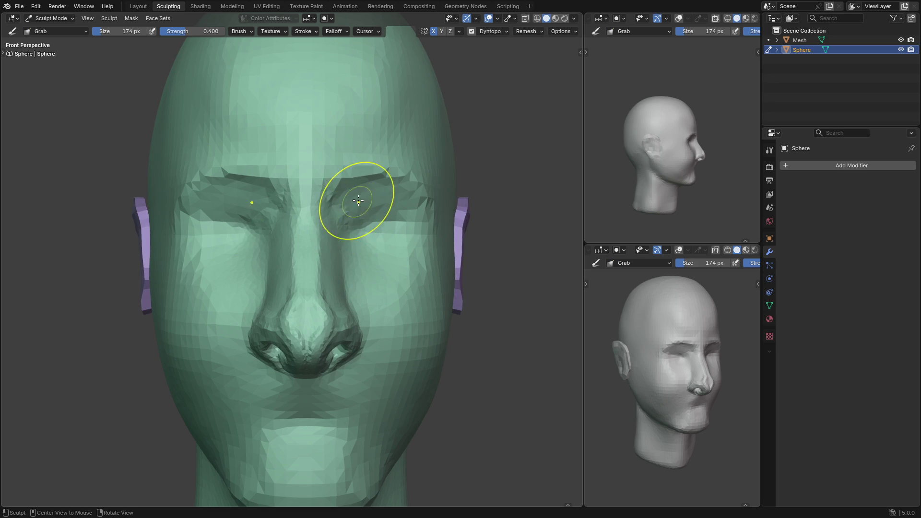
mouse_move(370, 345)
left_mouse_down()
mouse_move(373, 308)
mouse_move(355, 336)
left_mouse_up()
In a side view, build up the rim beside the nostril with Clay Strips
mouse_move(339, 350)
middle_mouse_down()
mouse_move(401, 339)
mouse_move(312, 402)
mouse_move(312, 377)
middle_mouse_up()
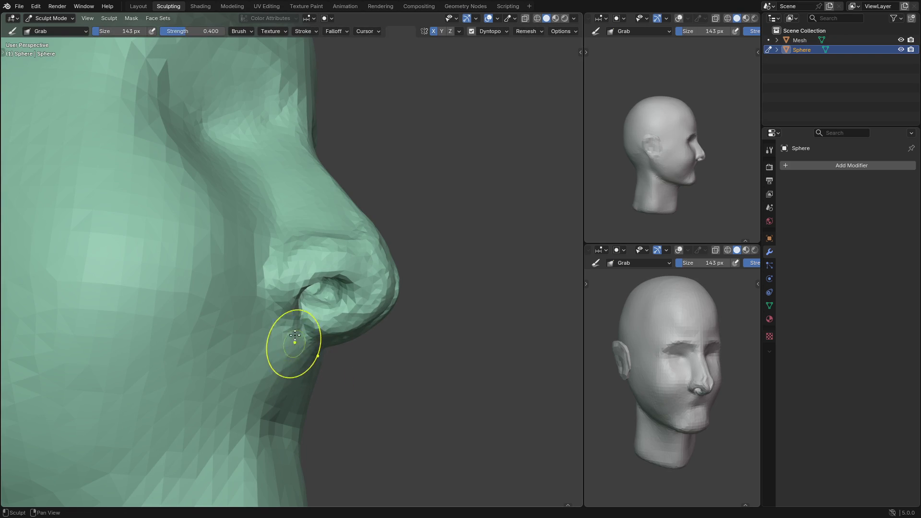
key("c")
mouse_move(282, 278)
left_mouse_down()
mouse_move(281, 293)
mouse_move(300, 260)
left_mouse_up()
left_click_drag(284, 291, 285, 291)
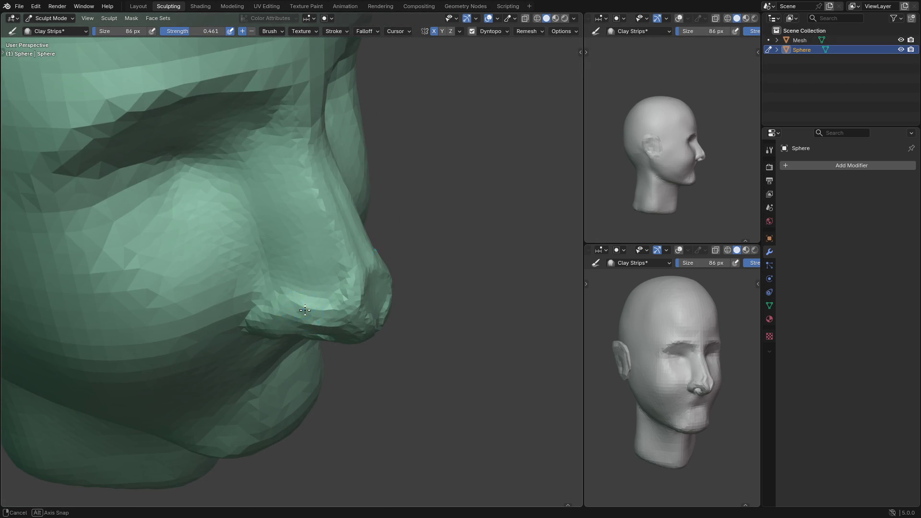
Reduce the Clay Strips brush size to 59 px
key("f")
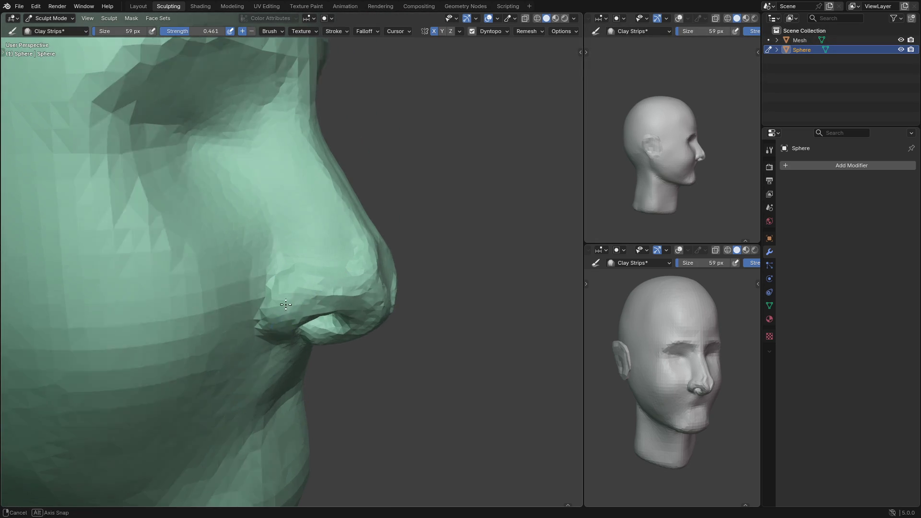